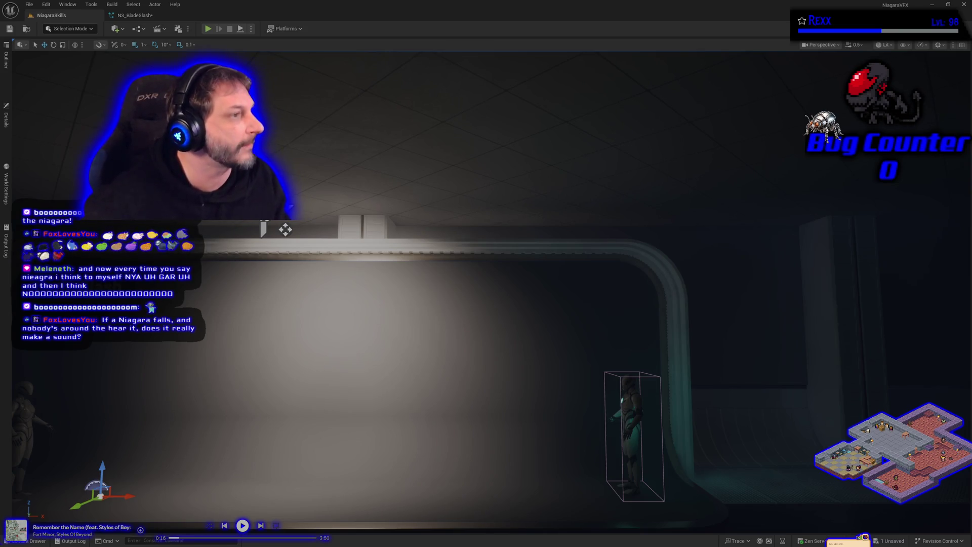
Step: Play the Marshmello – Alone music video full screen in YouTube, then return it to a browser window
{"action": "key", "text": "alt+Tab"}
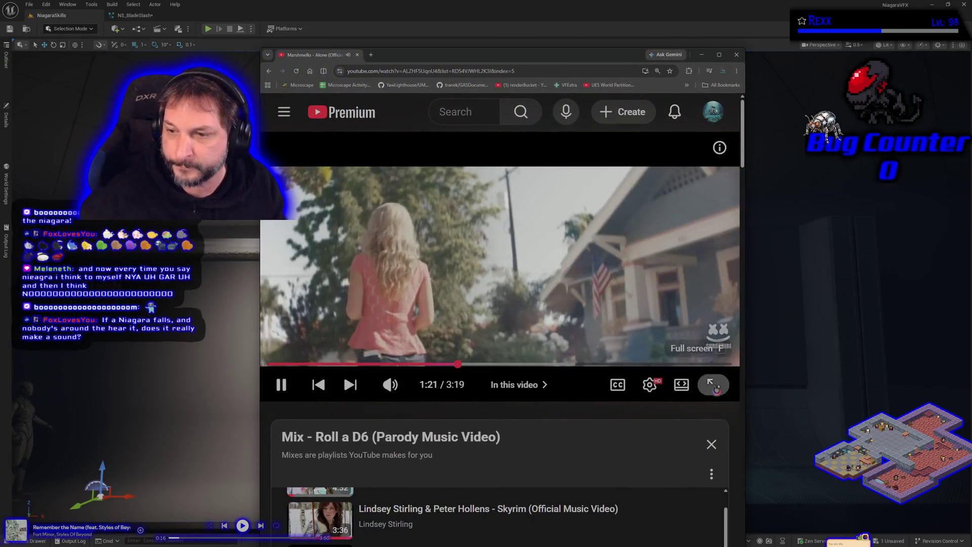
{"action": "left_click", "coordinate": [715, 389]}
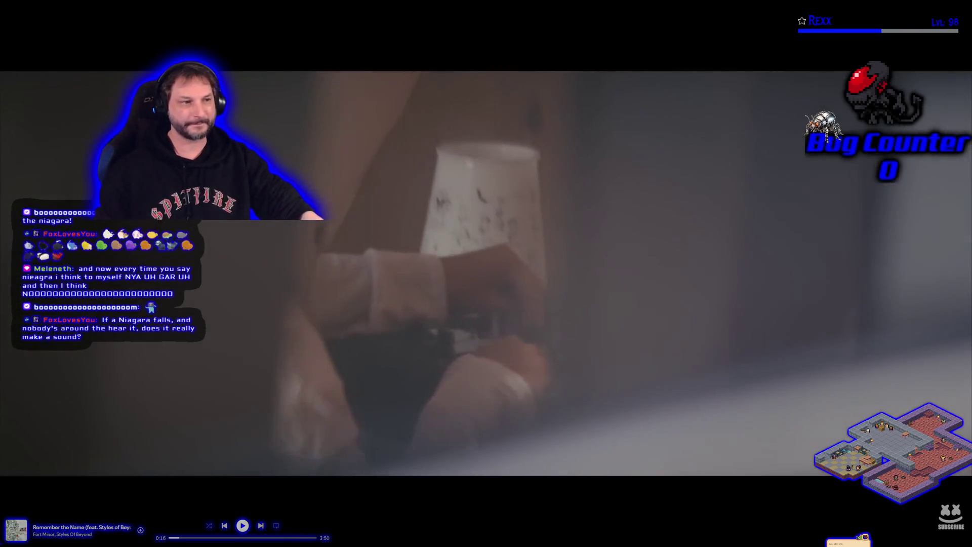
{"action": "mouse_move", "coordinate": [584, 413]}
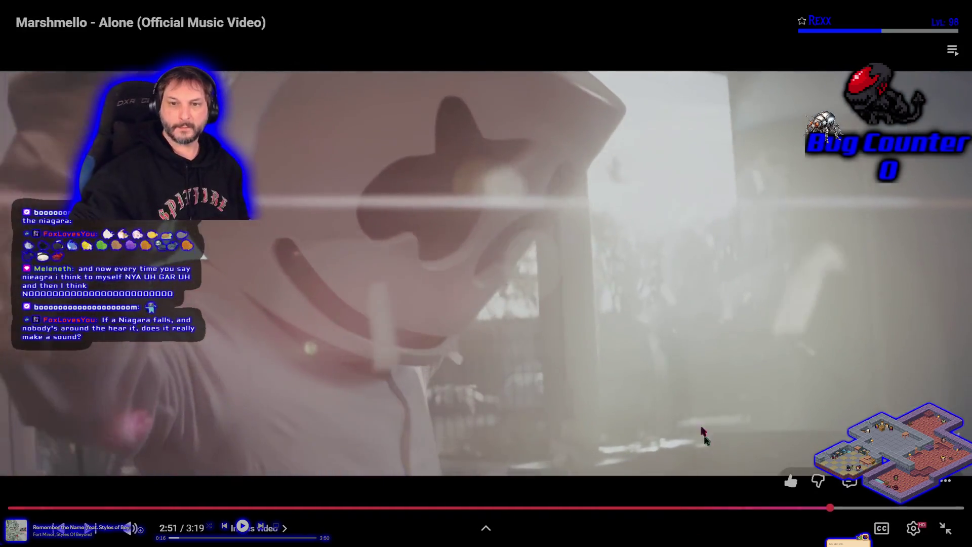
{"action": "left_click", "coordinate": [572, 292]}
{"action": "double_click", "coordinate": [572, 292]}
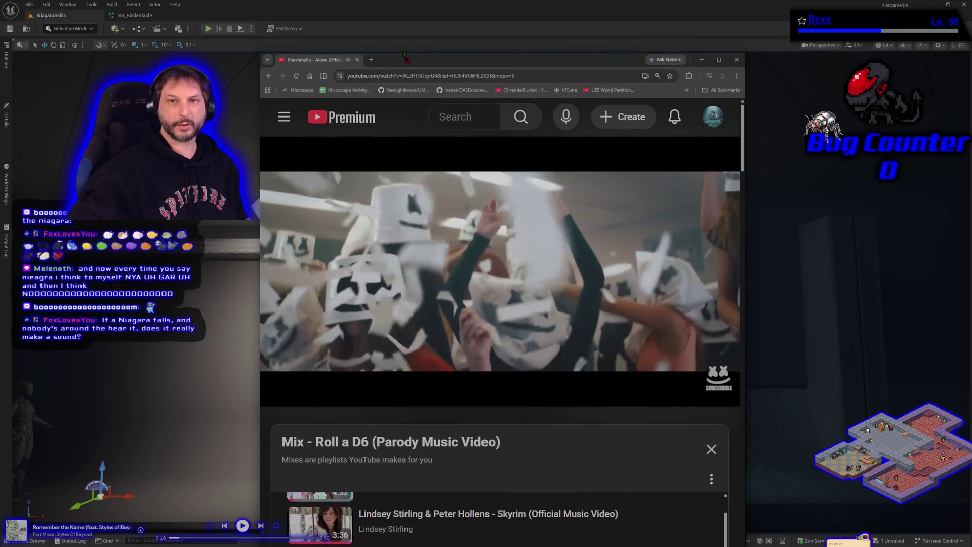
Step: Minimize the browser and switch to the NS_BladeSlash Niagara system editor's graph
{"action": "key", "text": "super+Down"}
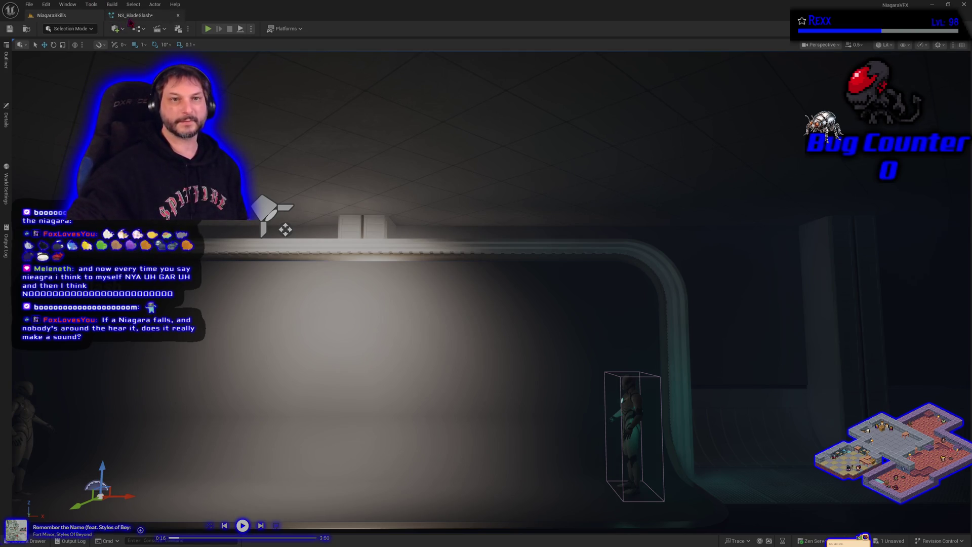
{"action": "left_click", "coordinate": [134, 15]}
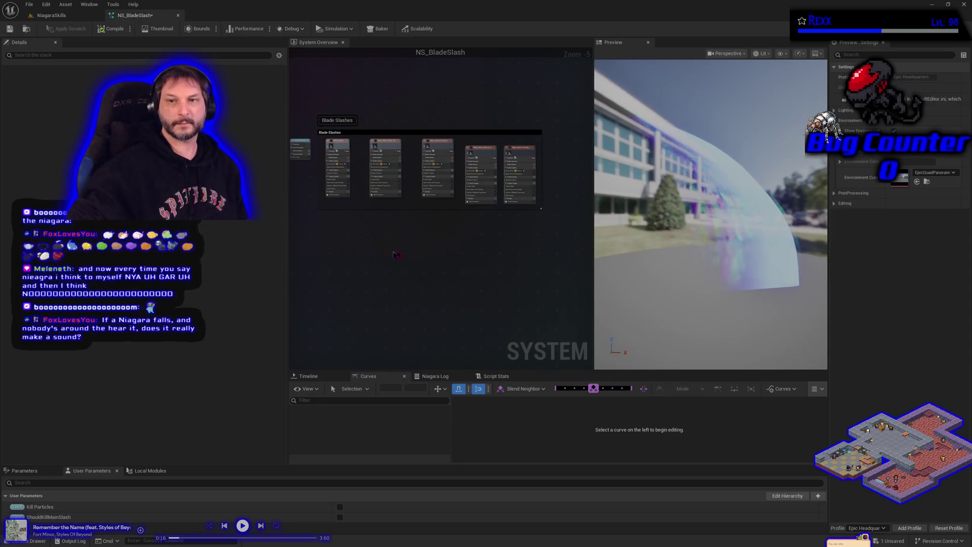
{"action": "right_click", "coordinate": [344, 262]}
Step: Add the SimpleSpriteBurst emitter template to the NS_BladeSlash system
{"action": "key", "text": "Escape"}
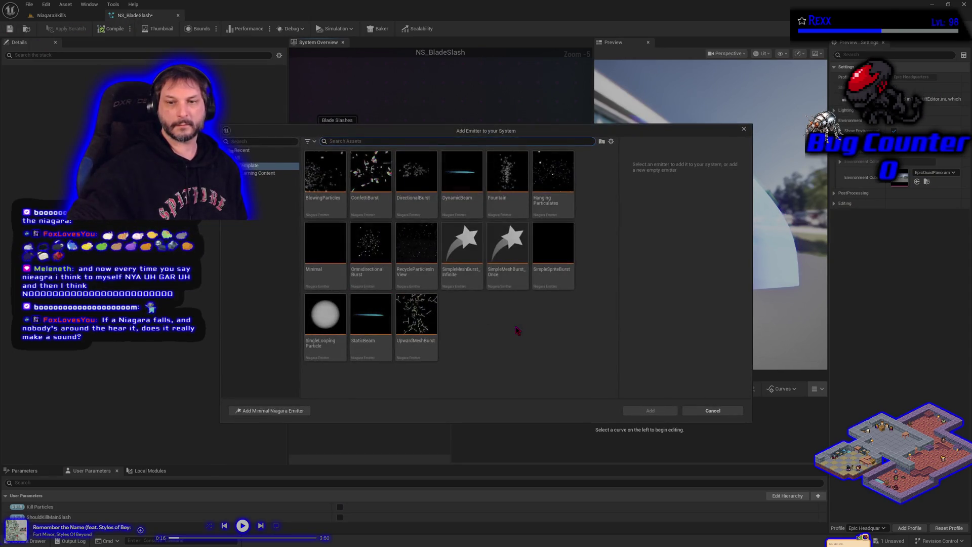
{"action": "left_click", "coordinate": [553, 250]}
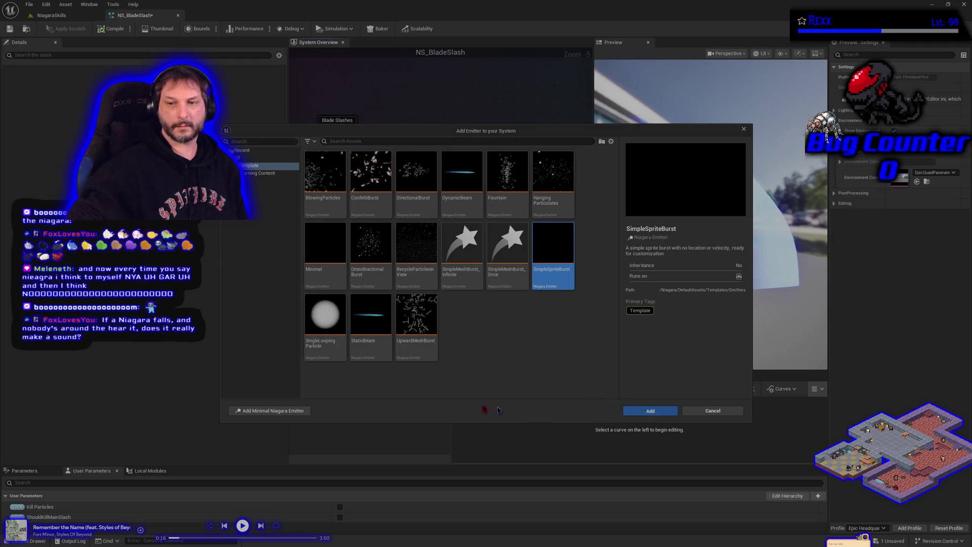
{"action": "left_click", "coordinate": [647, 412]}
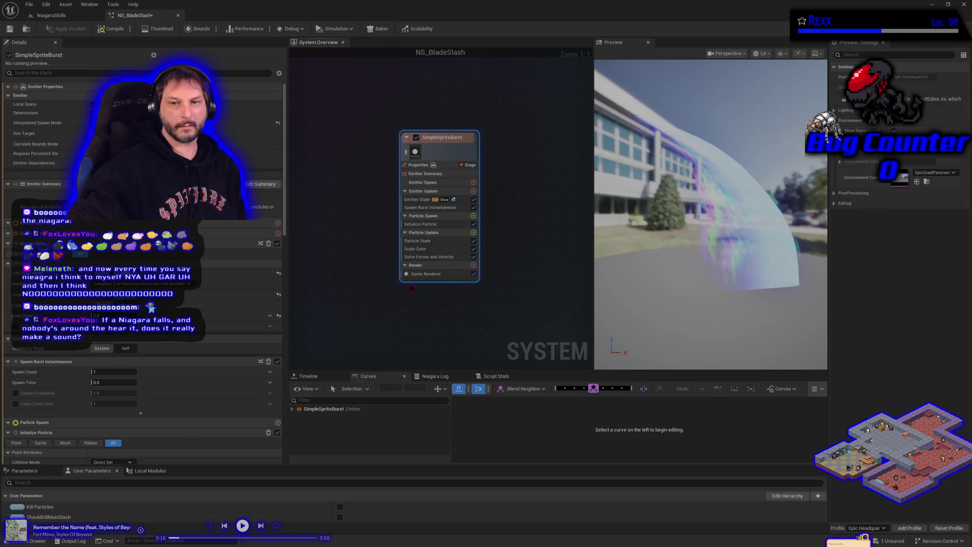
Step: Select the SimpleSpriteBurst's Sprite Renderer and show the Content Drawer
{"action": "left_click", "coordinate": [426, 274]}
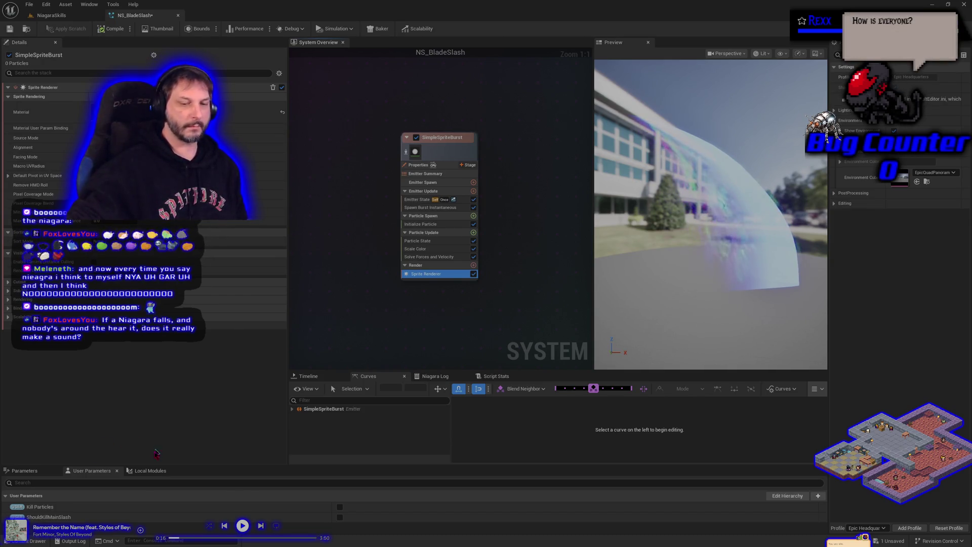
{"action": "left_click", "coordinate": [30, 541]}
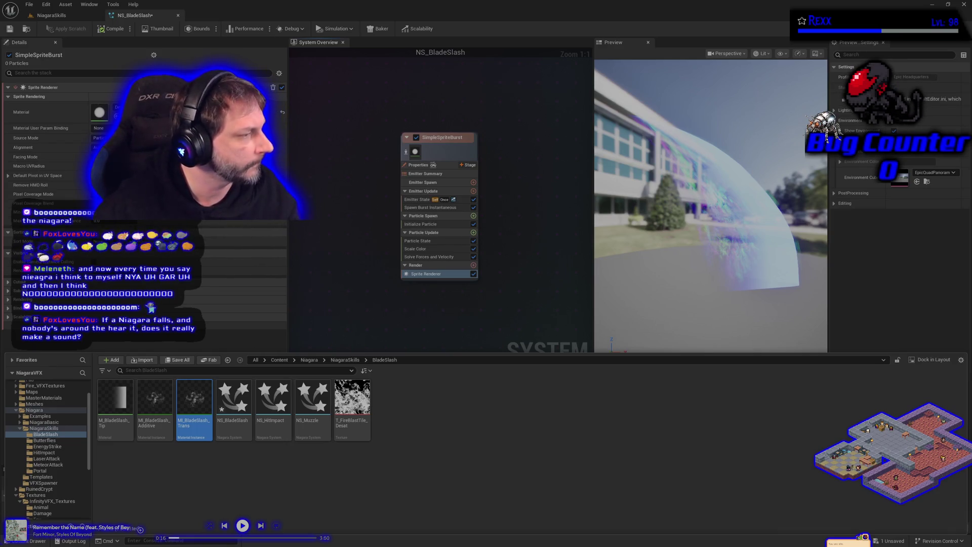
Step: Copy MI_EnergyStrikeOutburstParticles_Additive from the EnergyStrike folder into the BladeSlash folder
{"action": "left_click", "coordinate": [54, 446]}
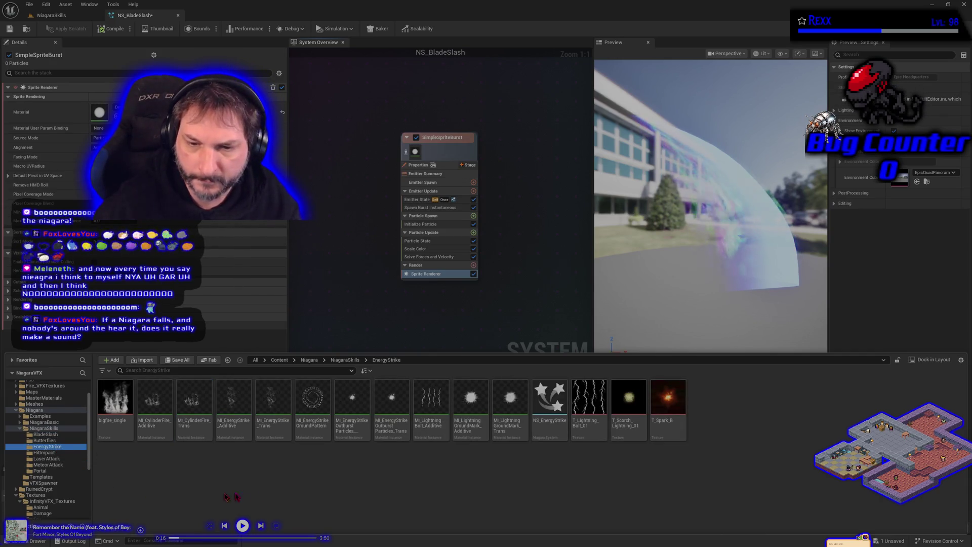
{"action": "mouse_move", "coordinate": [352, 437]}
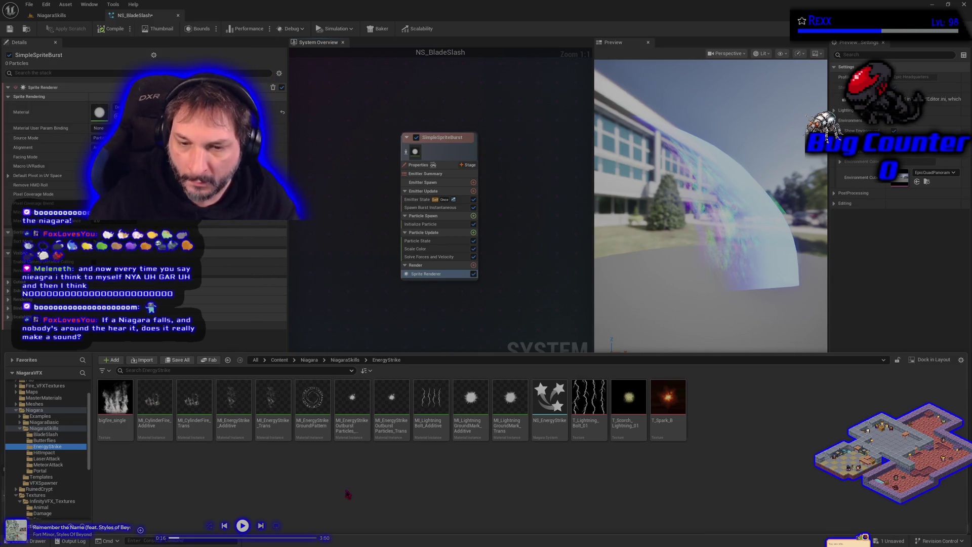
{"action": "left_click_drag", "start_coordinate": [351, 429], "coordinate": [56, 437]}
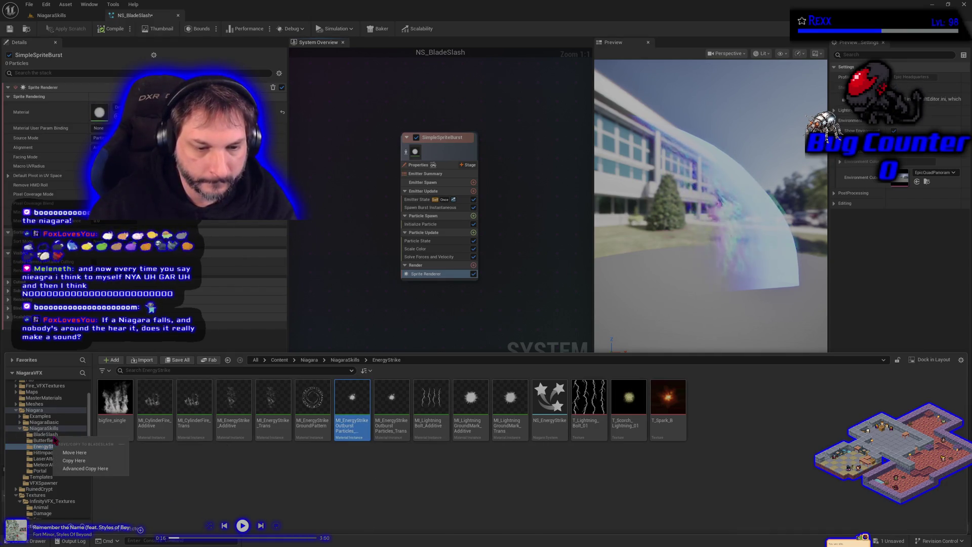
{"action": "left_click", "coordinate": [79, 463]}
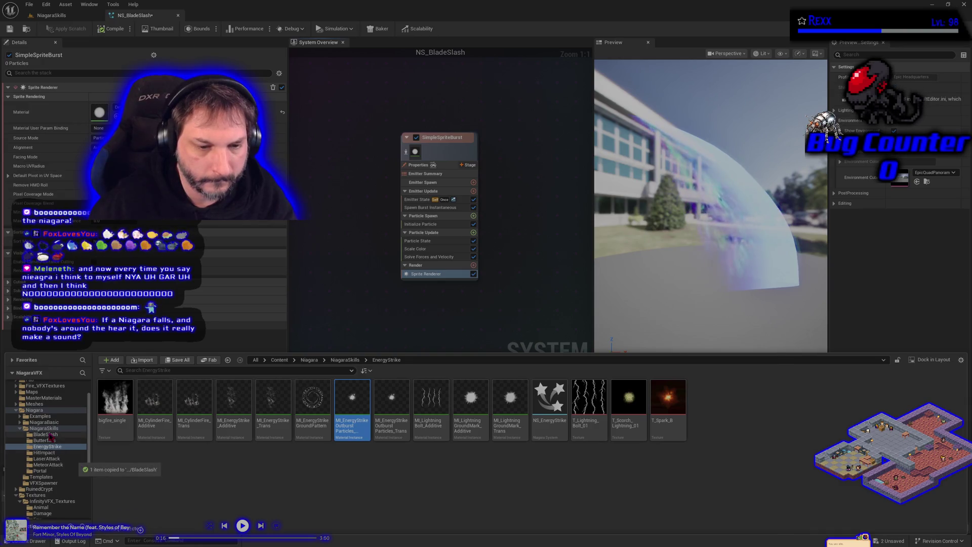
{"action": "left_click", "coordinate": [46, 434]}
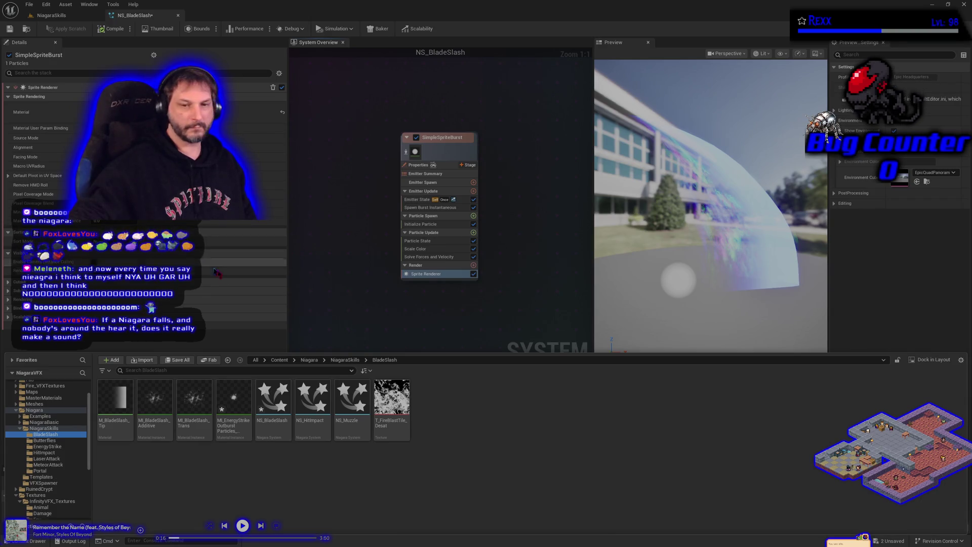
Step: Rename the copied material to MI_BladeSlash_FollowParticles_Additive and open it in the Material Instance editor
{"action": "left_click", "coordinate": [226, 426]}
{"action": "key", "text": "F2"}
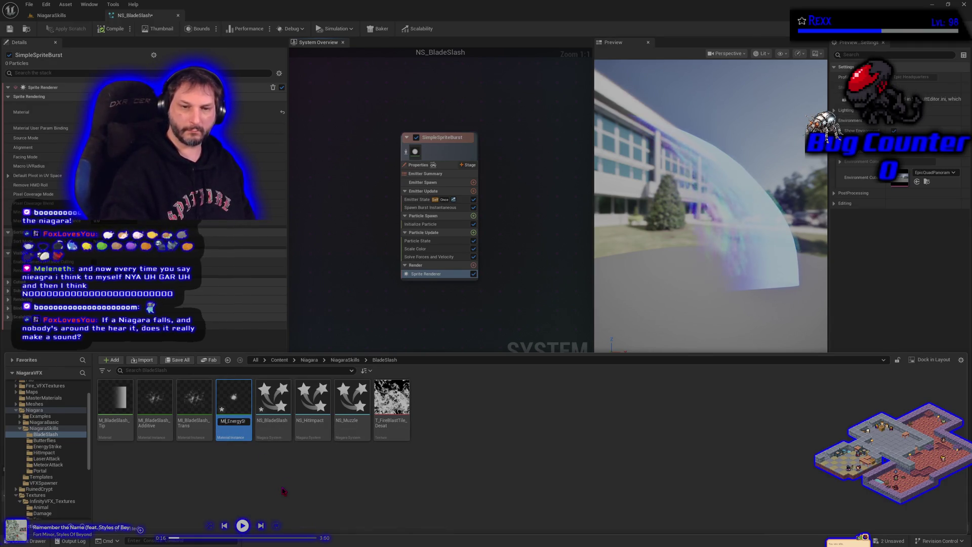
{"action": "key", "text": "Right"}
{"action": "key", "text": "Right"}
{"action": "key", "text": "Right"}
{"action": "key", "text": "Delete"}
{"action": "key", "text": "Delete"}
{"action": "key", "text": "Delete"}
{"action": "key", "text": "Delete"}
{"action": "key", "text": "Delete"}
{"action": "key", "text": "Delete"}
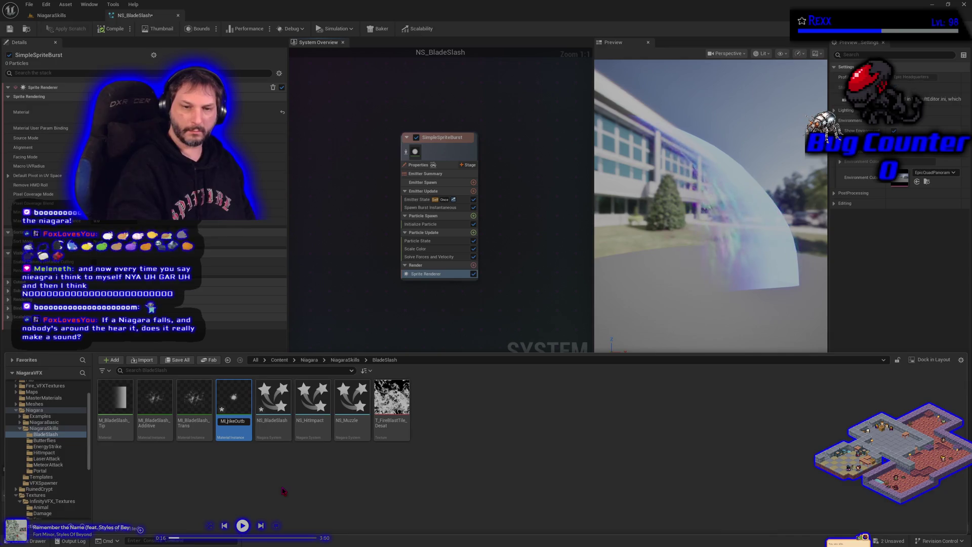
{"action": "type", "text": "e"}
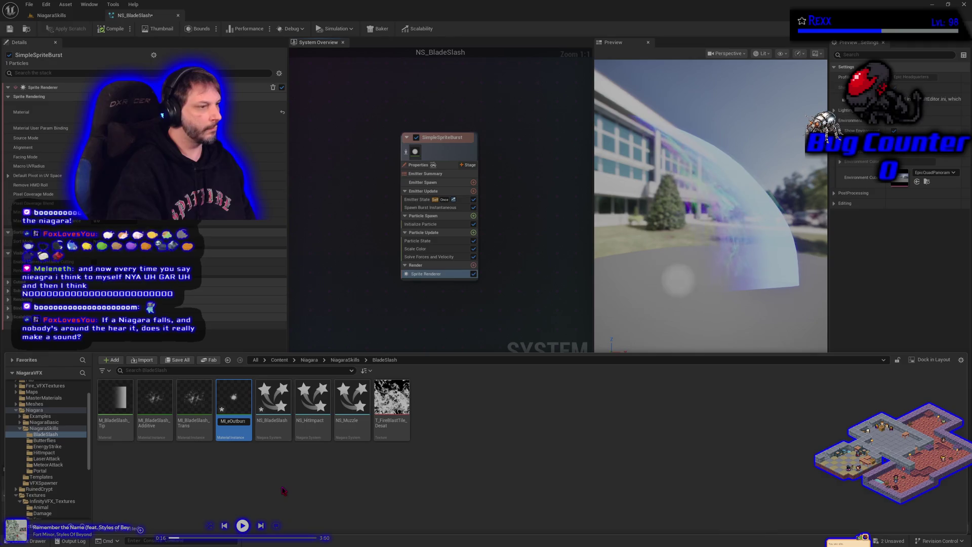
{"action": "key", "text": "Delete"}
{"action": "key", "text": "Delete"}
{"action": "key", "text": "Delete"}
{"action": "type", "text": "M_Particles"}
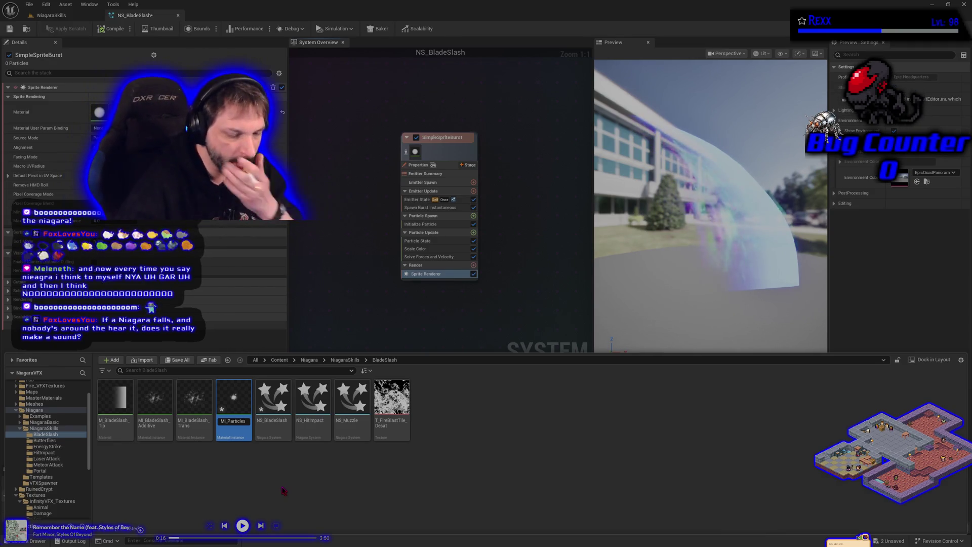
{"action": "type", "text": "BladeSla"}
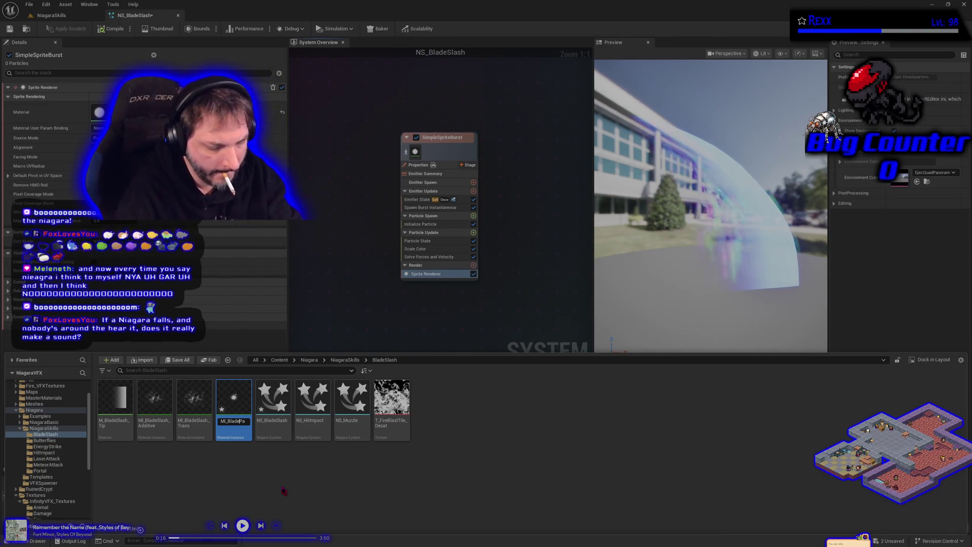
{"action": "type", "text": "sh"}
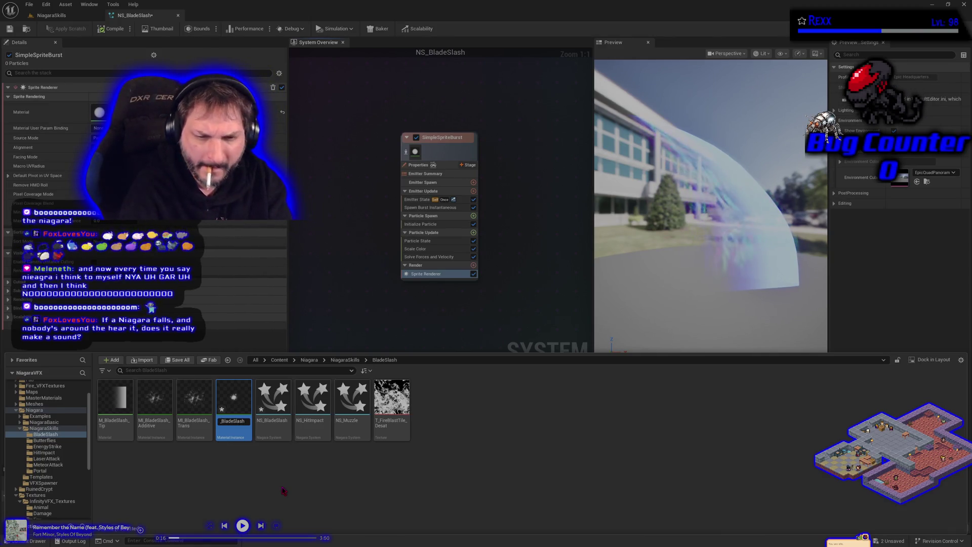
{"action": "type", "text": "FollowParticles_Additive"}
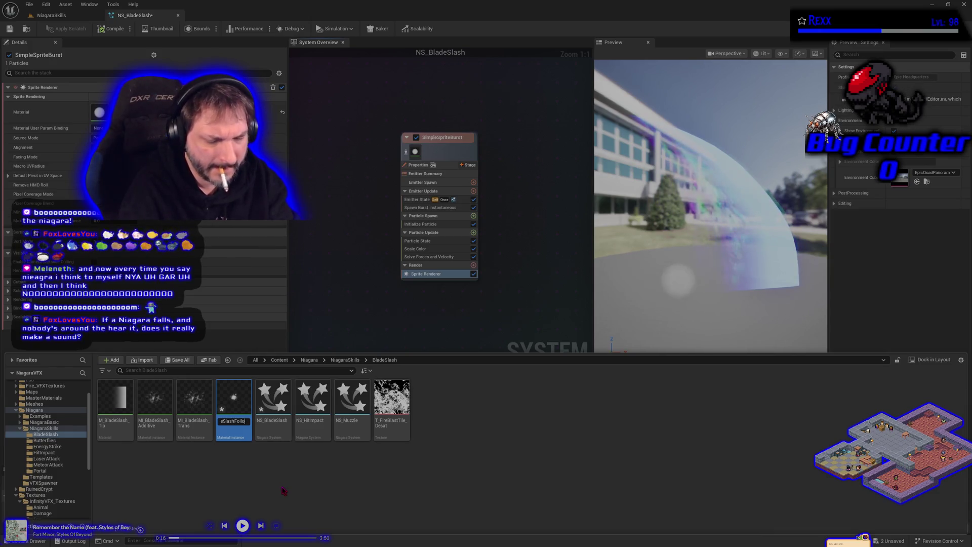
{"action": "key", "text": "Return"}
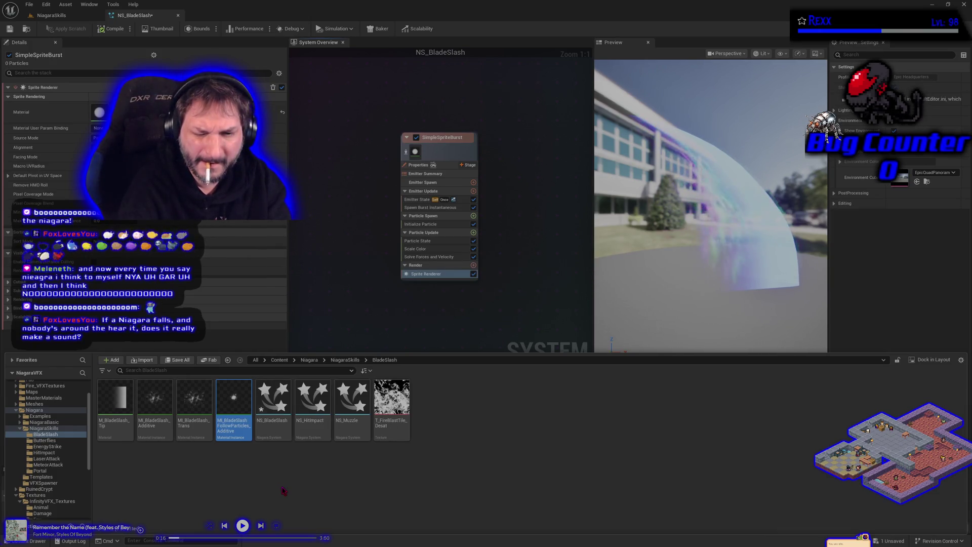
{"action": "key", "text": "Return"}
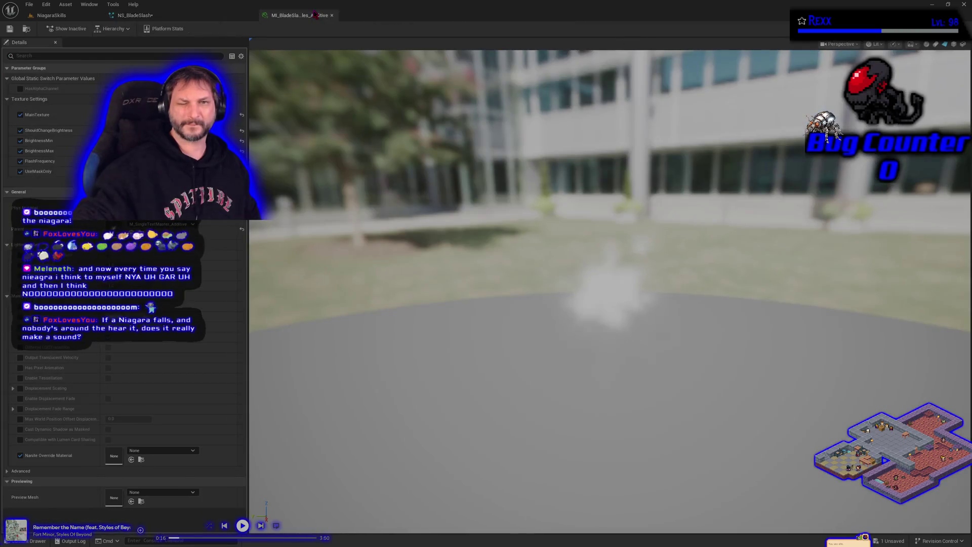
Step: Dock the material instance editor, turn off the preview Background, and return to NS_BladeSlash
{"action": "left_click_drag", "start_coordinate": [314, 16], "coordinate": [313, 19]}
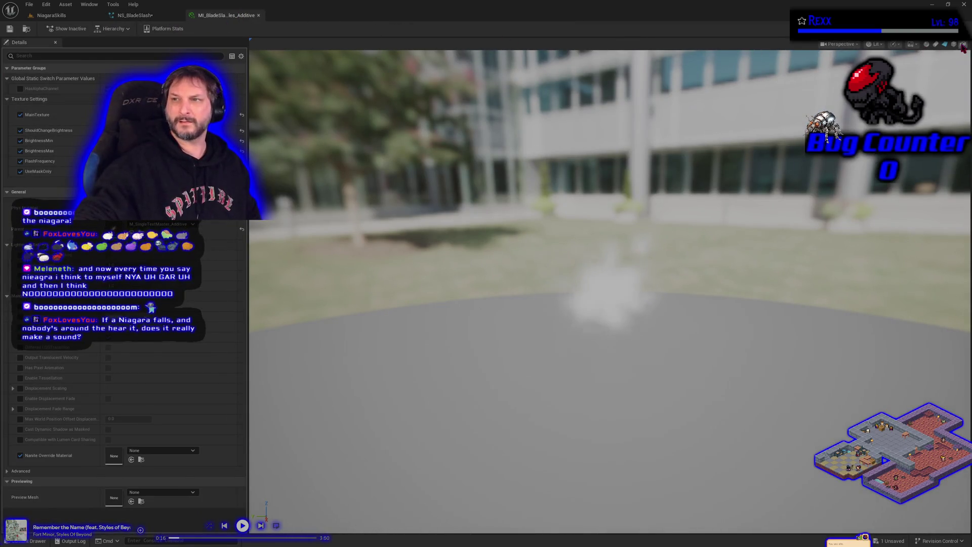
{"action": "left_click", "coordinate": [910, 45]}
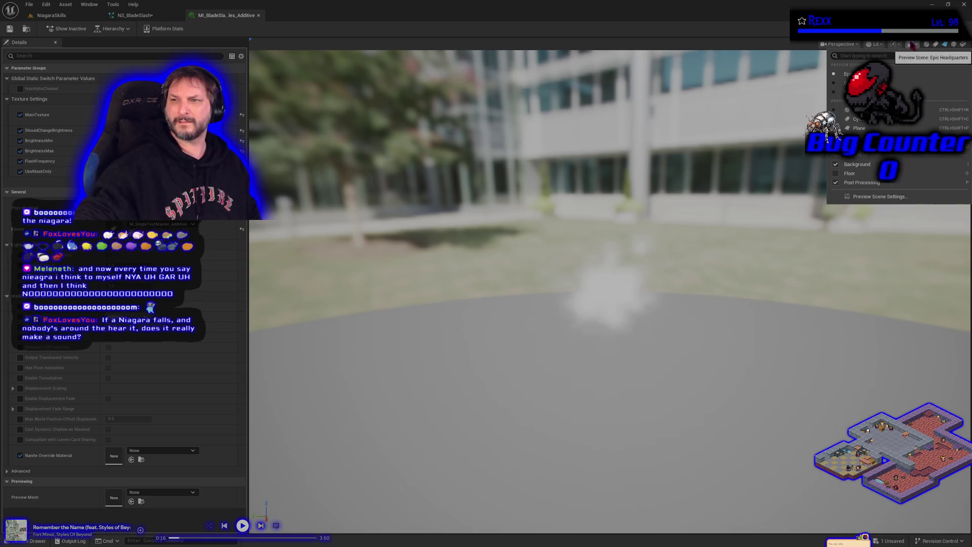
{"action": "left_click", "coordinate": [836, 164]}
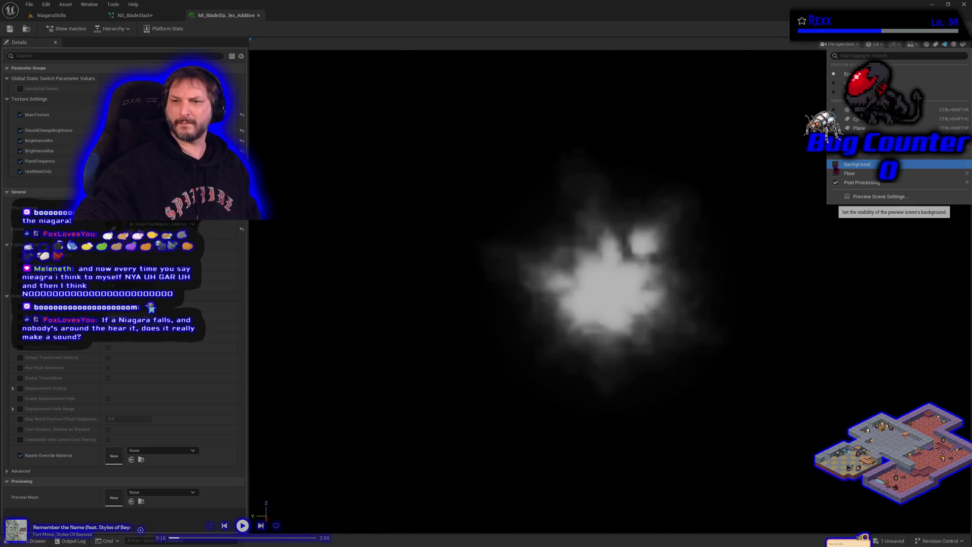
{"action": "left_click", "coordinate": [143, 15]}
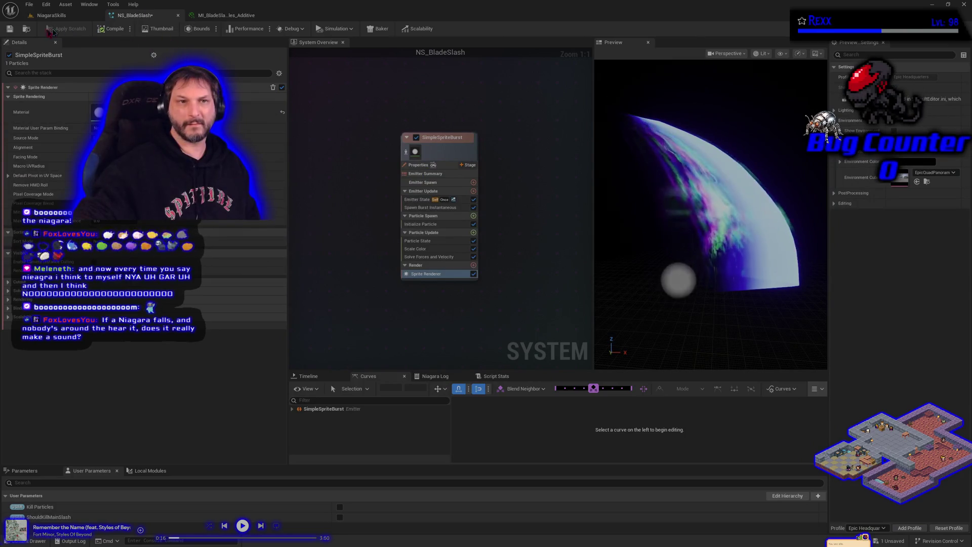
Step: Save NS_BladeSlash and turn off isolation on the SimpleSpriteBurst emitter
{"action": "left_click", "coordinate": [10, 29]}
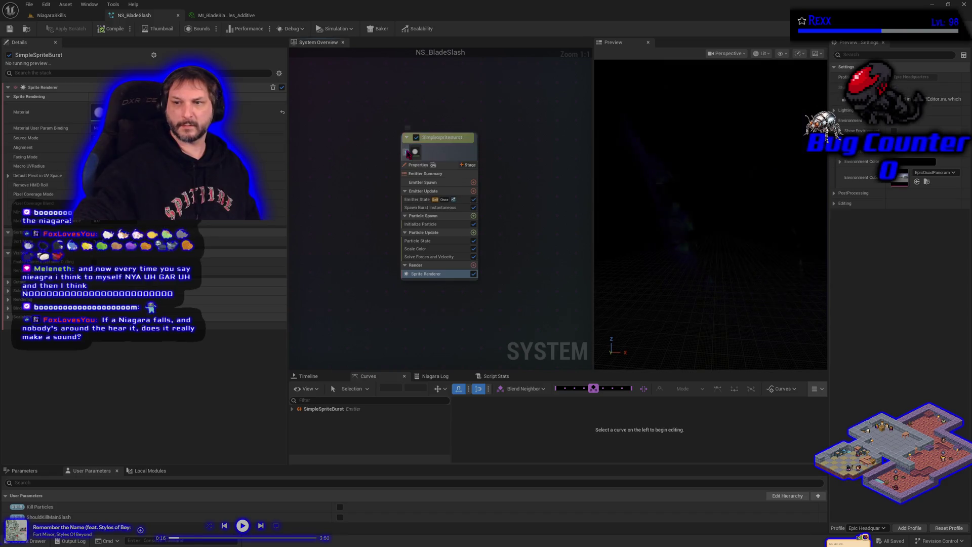
{"action": "left_click", "coordinate": [408, 153]}
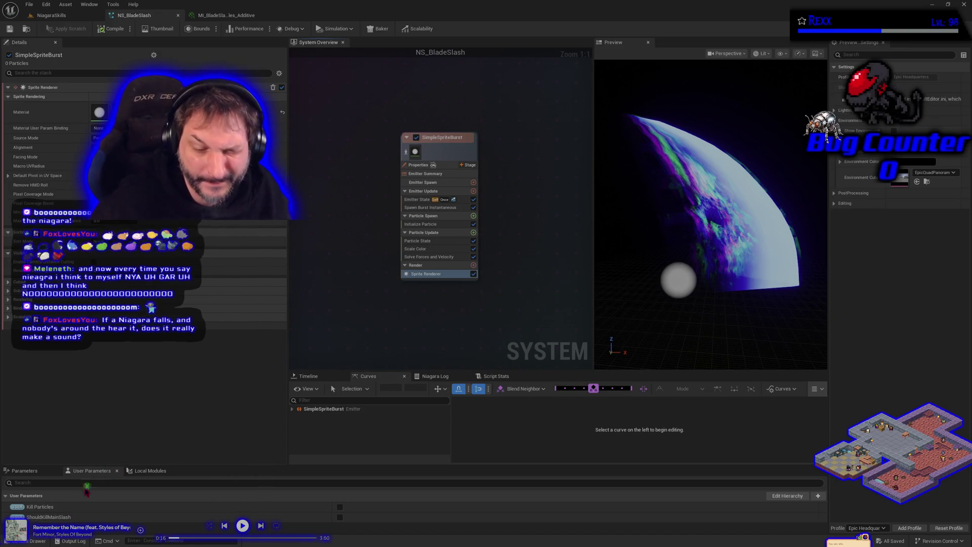
Step: Drag MI_BladeSlash_FollowParticles_Additive from the Content Drawer into the Sprite Renderer's Material slot
{"action": "key", "text": "ctrl+space"}
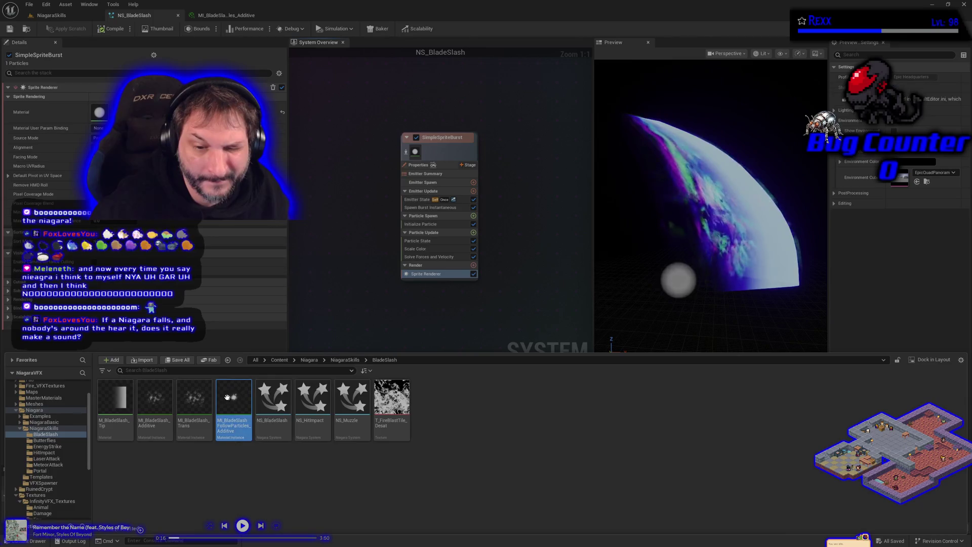
{"action": "left_click", "coordinate": [96, 106]}
{"action": "left_click_drag", "start_coordinate": [96, 106], "coordinate": [98, 108]}
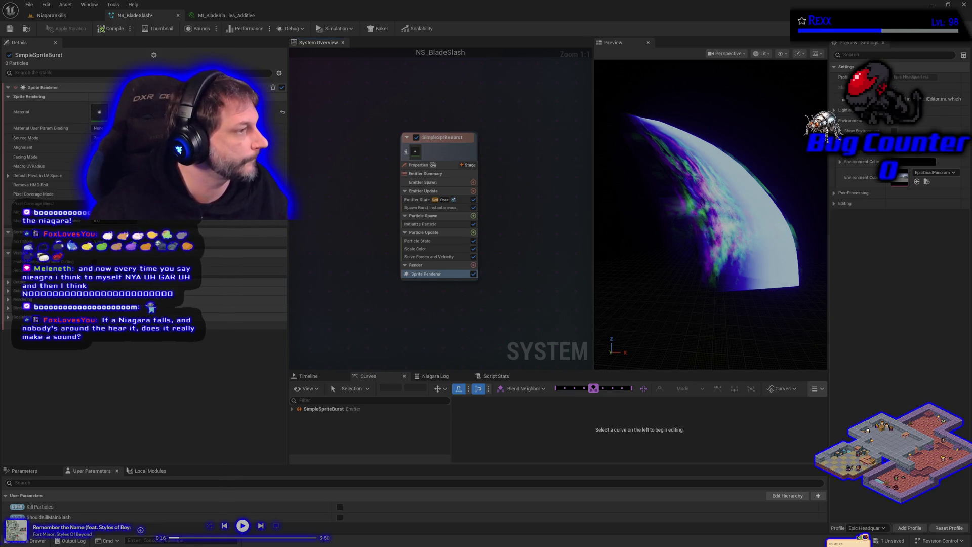
{"action": "left_click", "coordinate": [435, 142]}
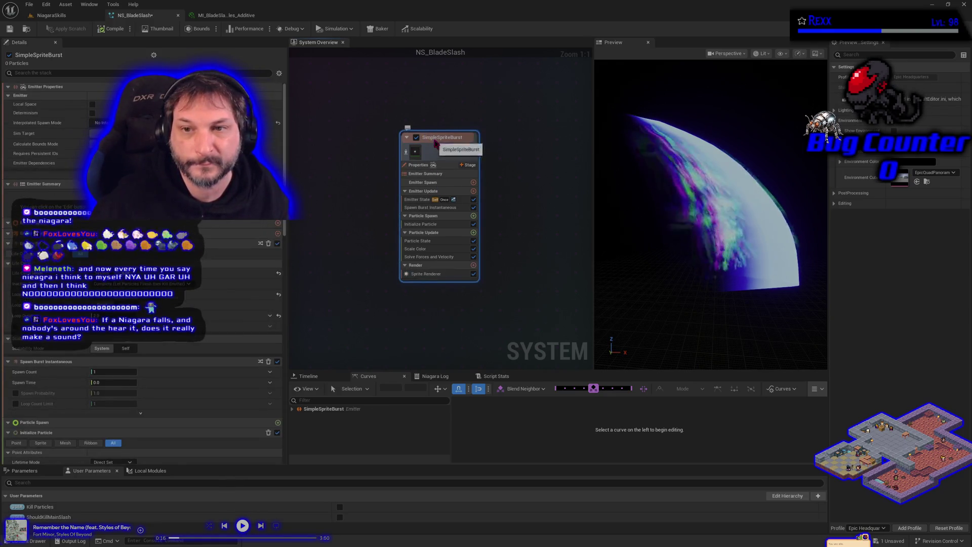
Step: Rename the SimpleSpriteBurst emitter to FollowingParticles and save the system
{"action": "double_click", "coordinate": [434, 138]}
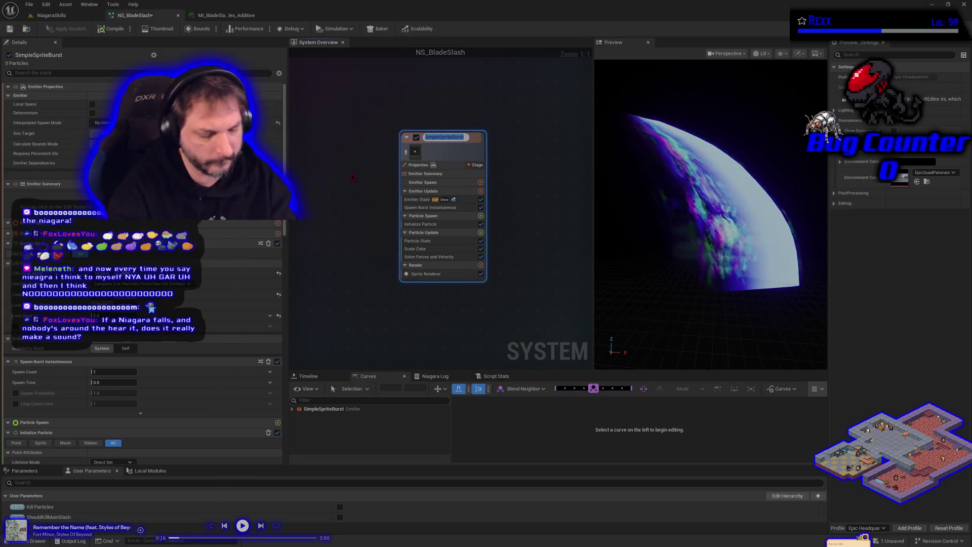
{"action": "type", "text": "FollowingParticles"}
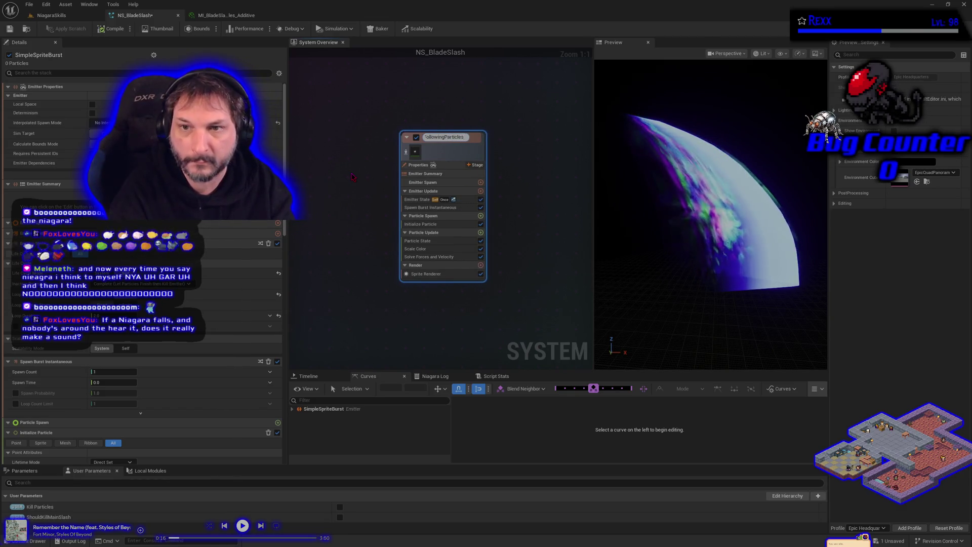
{"action": "key", "text": "Return"}
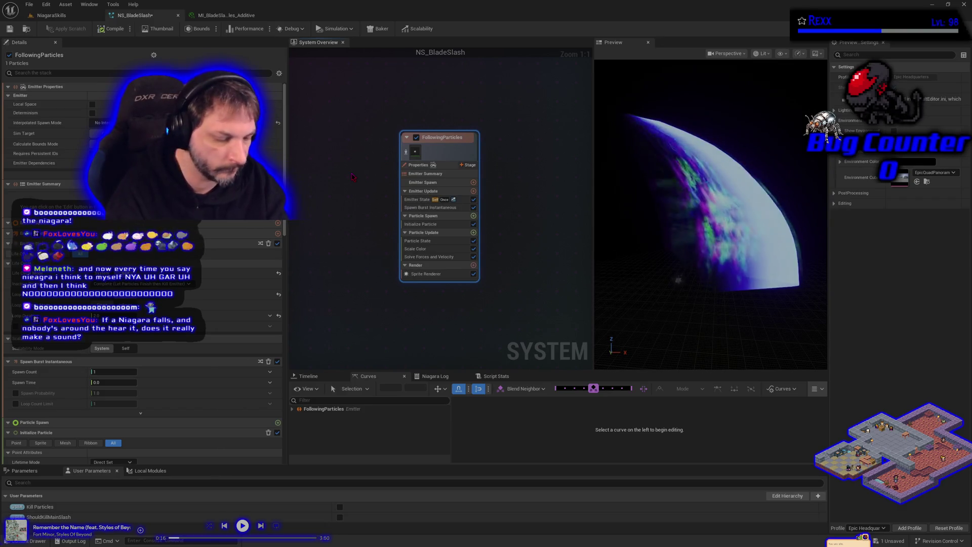
{"action": "key", "text": "ctrl+s"}
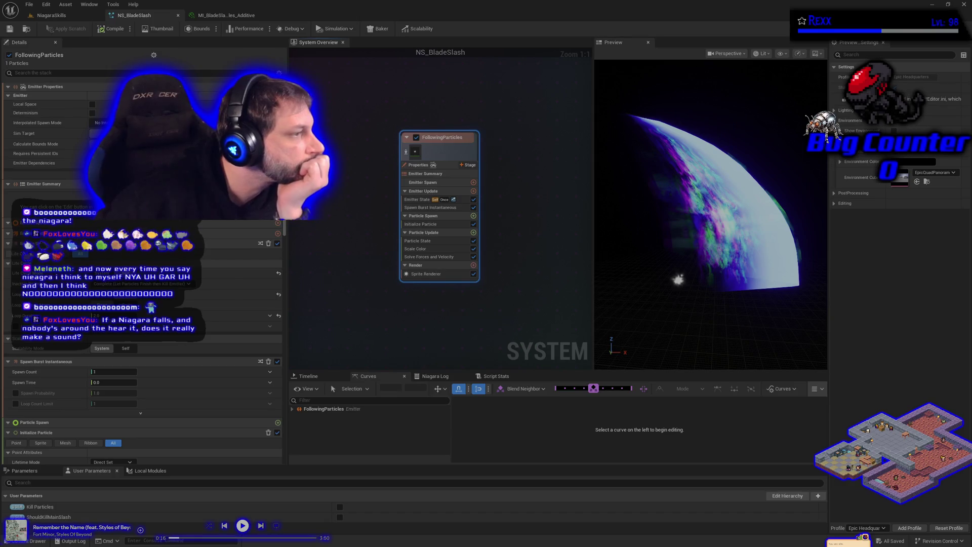
Step: Set FollowingParticles' Sim Target to GPUCompute Sim and Calculate Bounds Mode to Fixed, then save
{"action": "left_click", "coordinate": [420, 165]}
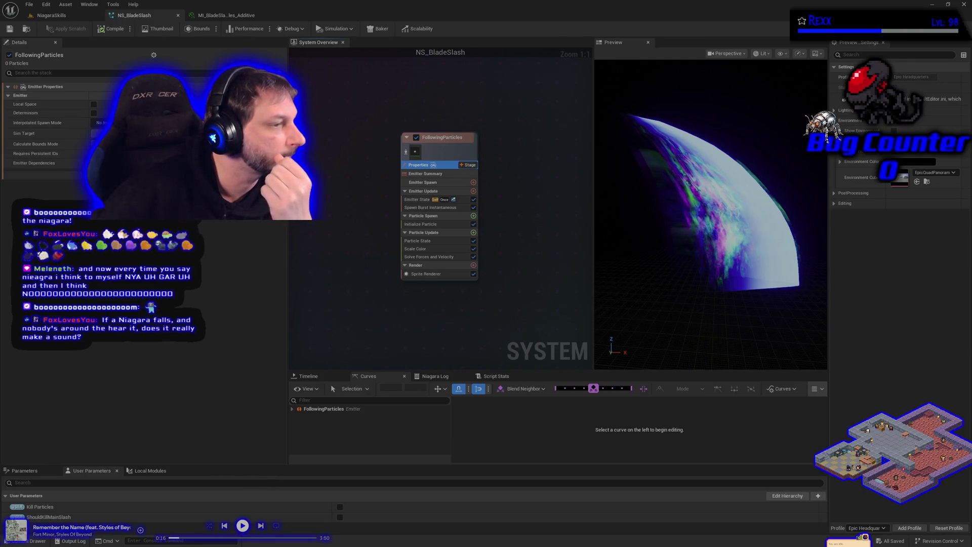
{"action": "left_click", "coordinate": [104, 134]}
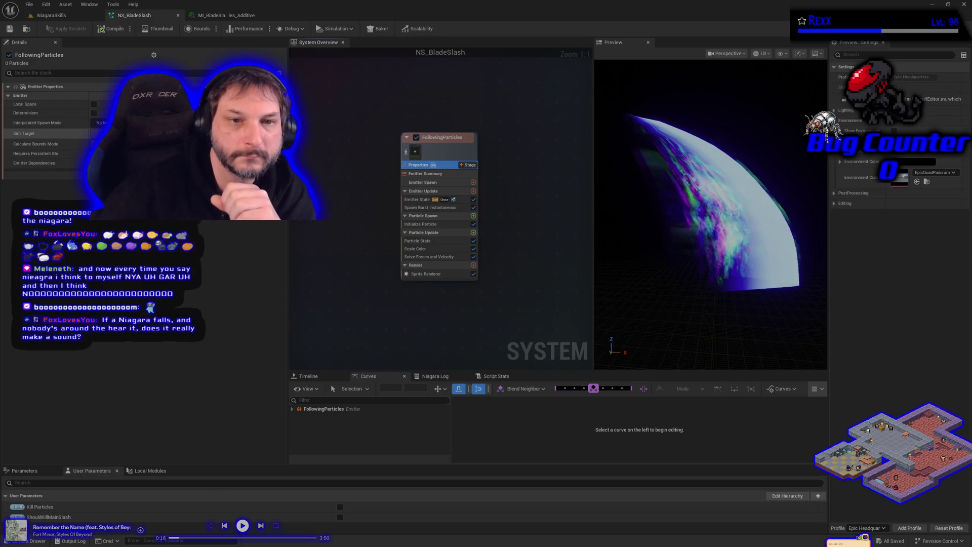
{"action": "left_click", "coordinate": [109, 150]}
{"action": "left_click", "coordinate": [109, 163]}
{"action": "left_click", "coordinate": [108, 182]}
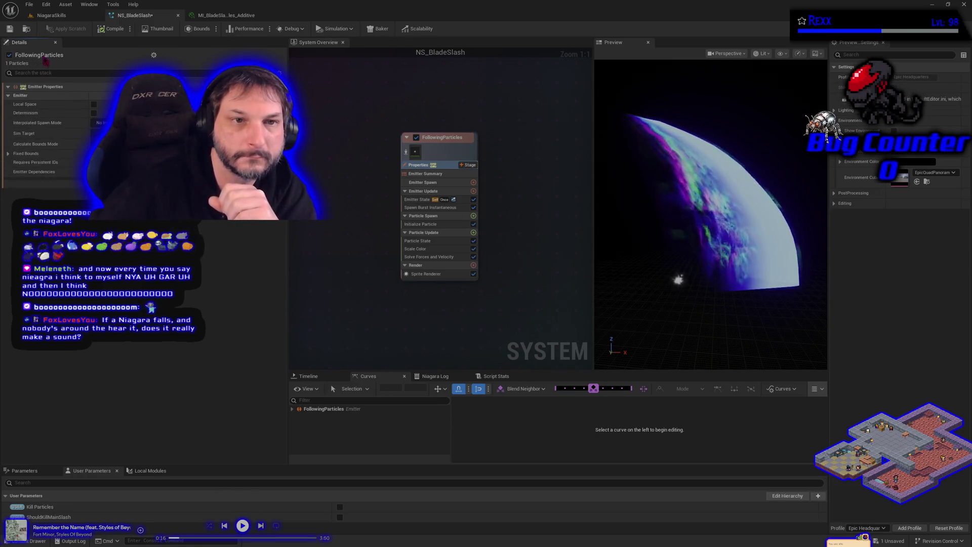
{"action": "key", "text": "ctrl+s"}
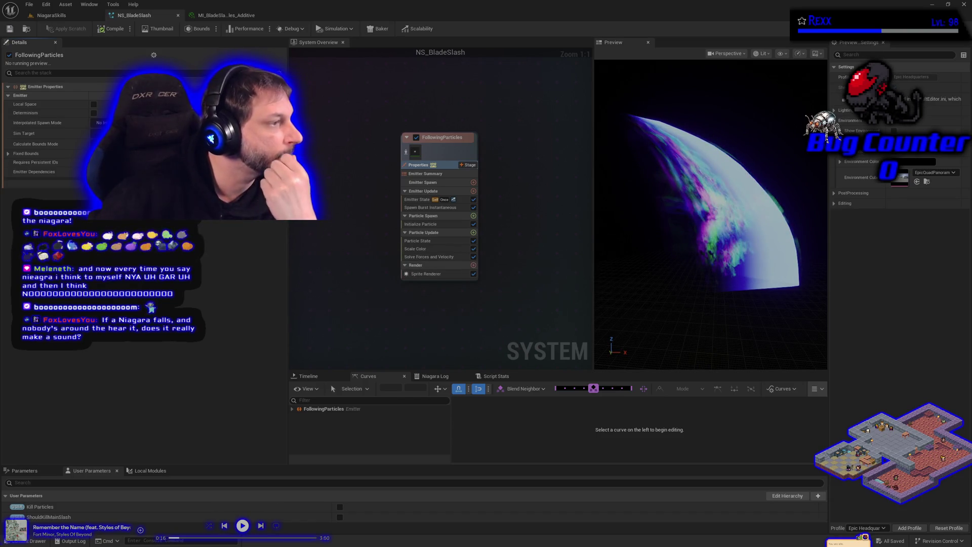
{"action": "left_click", "coordinate": [423, 200]}
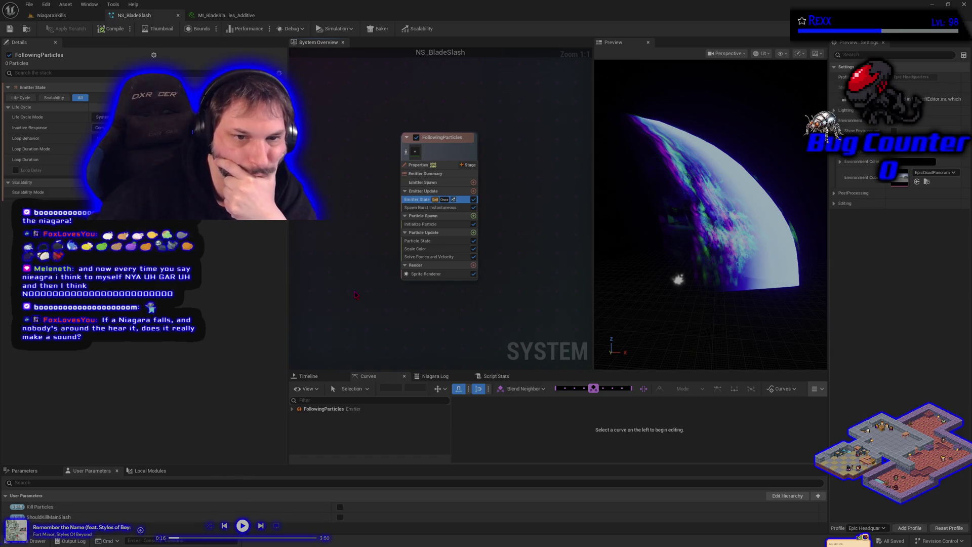
Step: Link Loop Duration to a new User parameter, rename that parameter, and save the system
{"action": "mouse_move", "coordinate": [276, 159]}
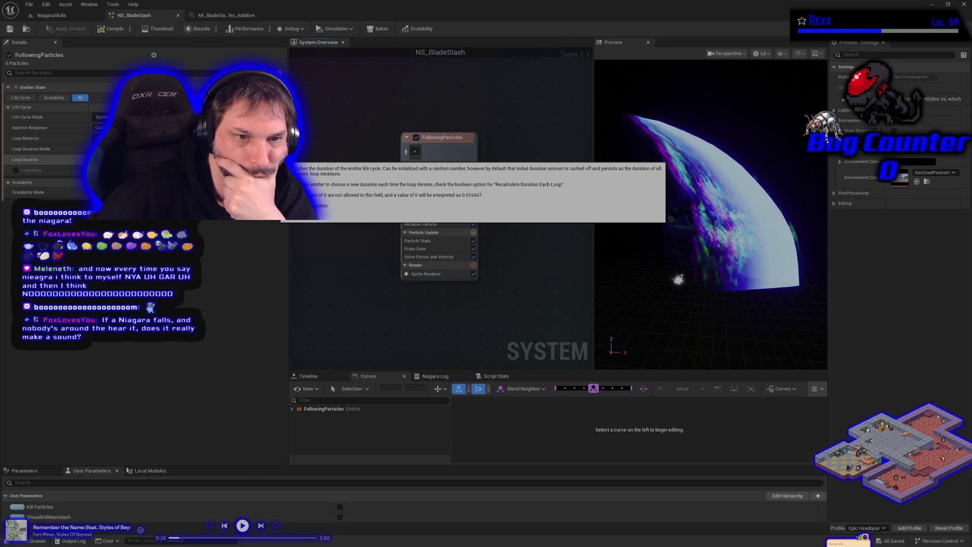
{"action": "left_click", "coordinate": [276, 159]}
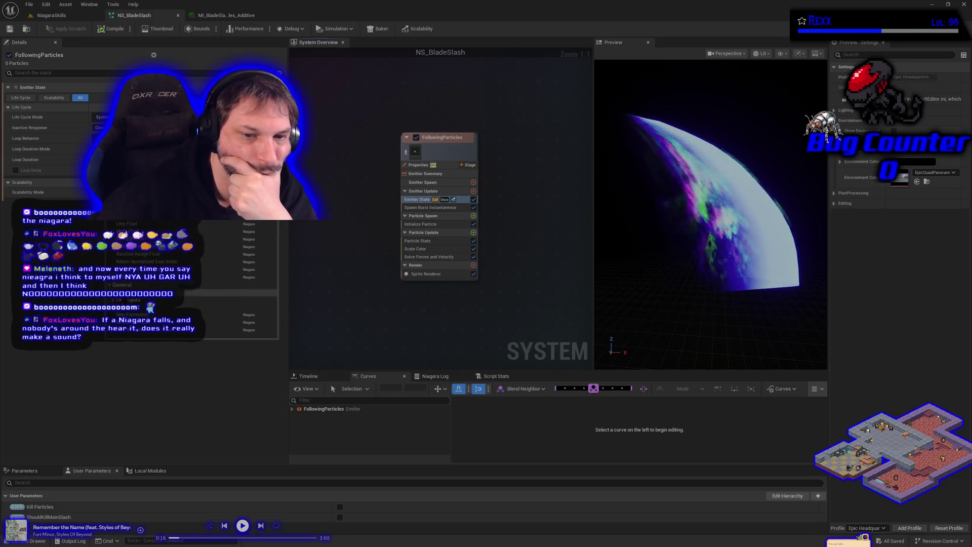
{"action": "scroll", "coordinate": [192, 306], "scroll_direction": "down", "scroll_amount": 2}
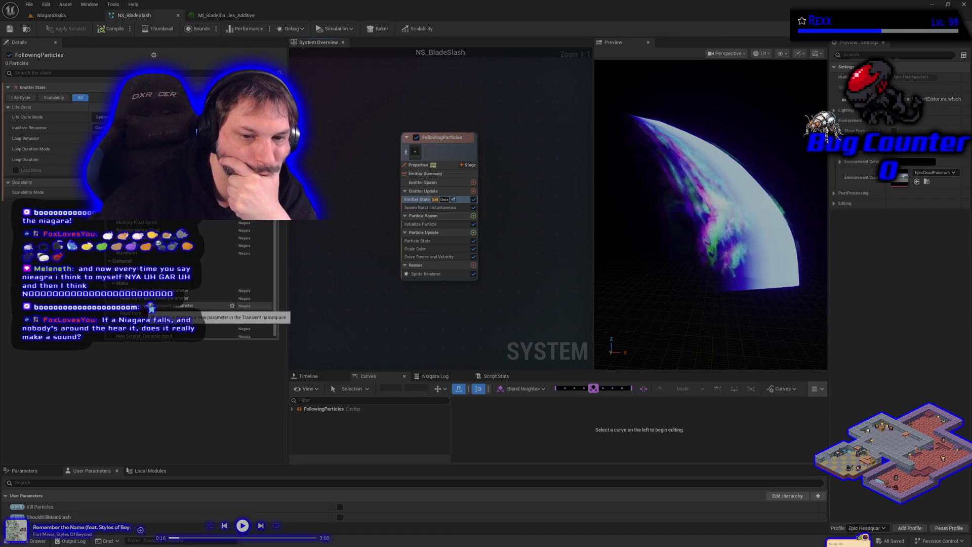
{"action": "left_click", "coordinate": [192, 306]}
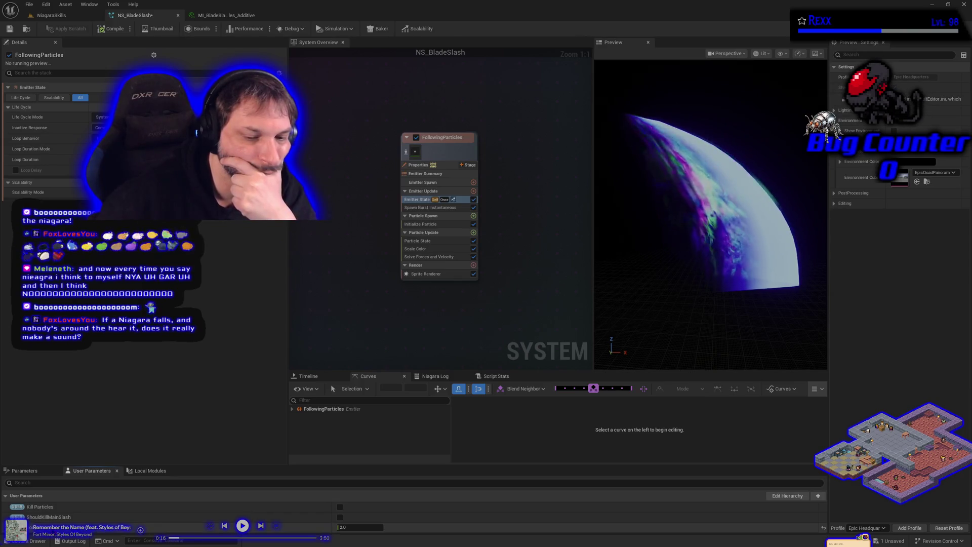
{"action": "right_click", "coordinate": [50, 507]}
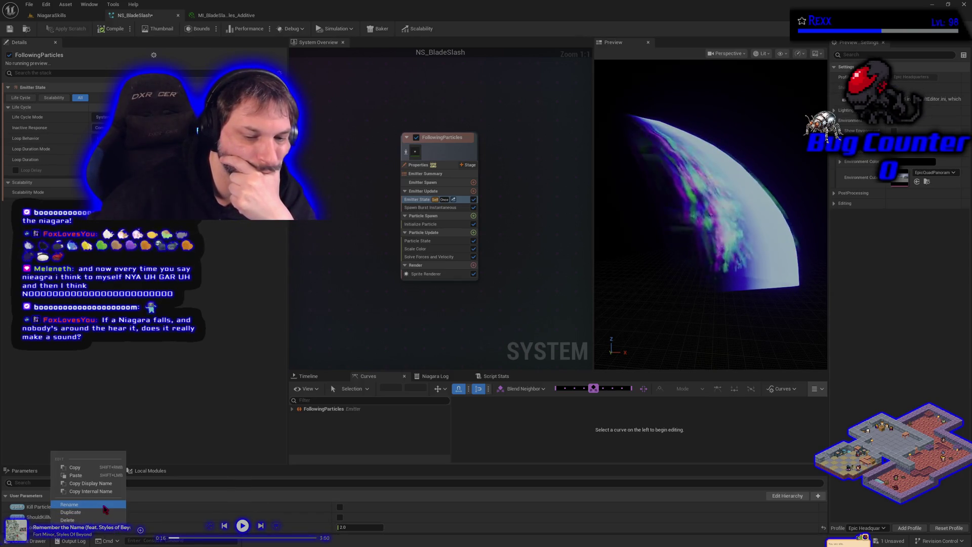
{"action": "left_click", "coordinate": [131, 508]}
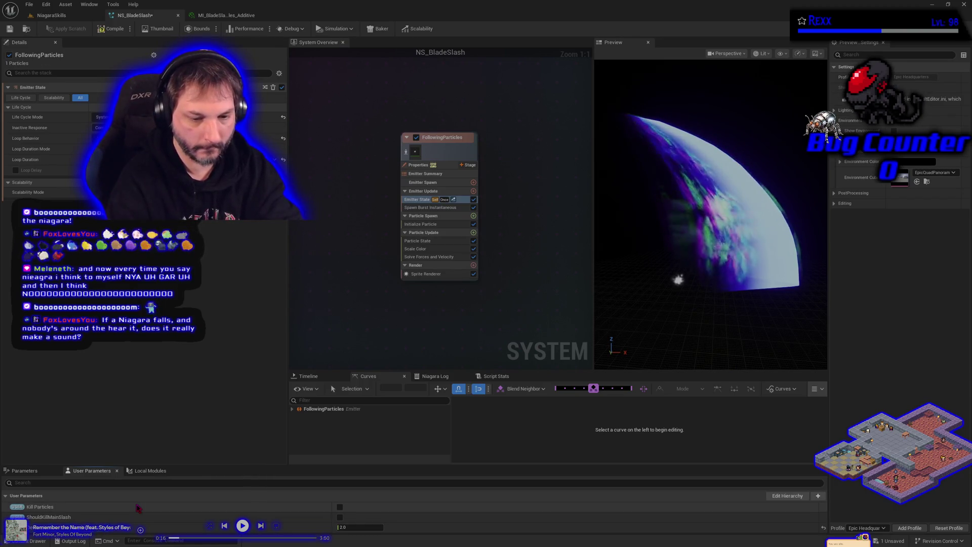
{"action": "key", "text": "ctrl+s"}
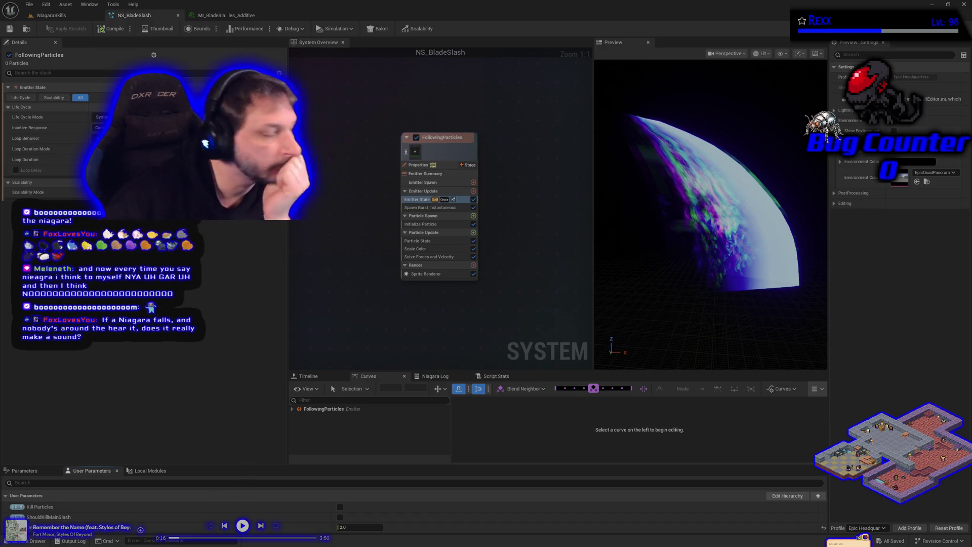
{"action": "left_click", "coordinate": [435, 208]}
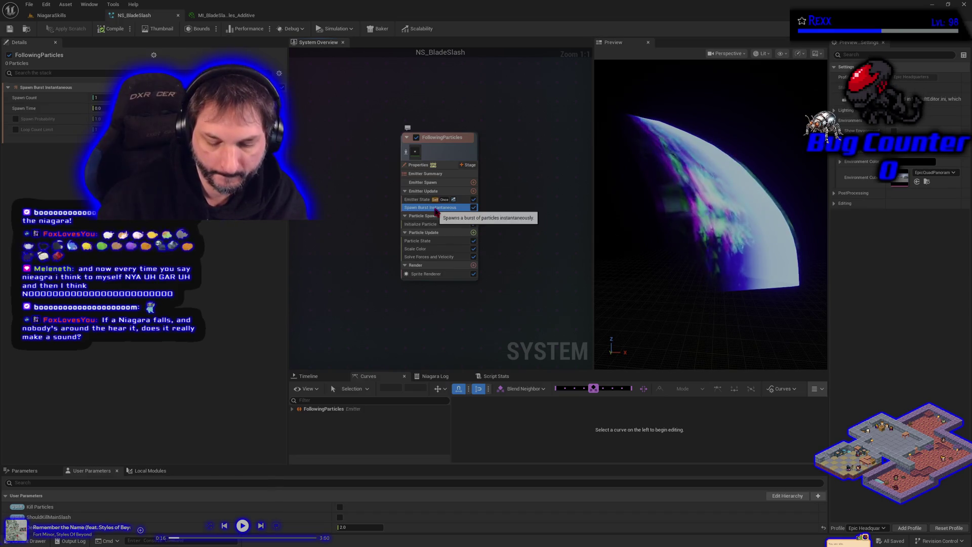
Step: Replace the Spawn Burst Instantaneous module with a Spawn Rate module in Emitter Update
{"action": "key", "text": "Delete"}
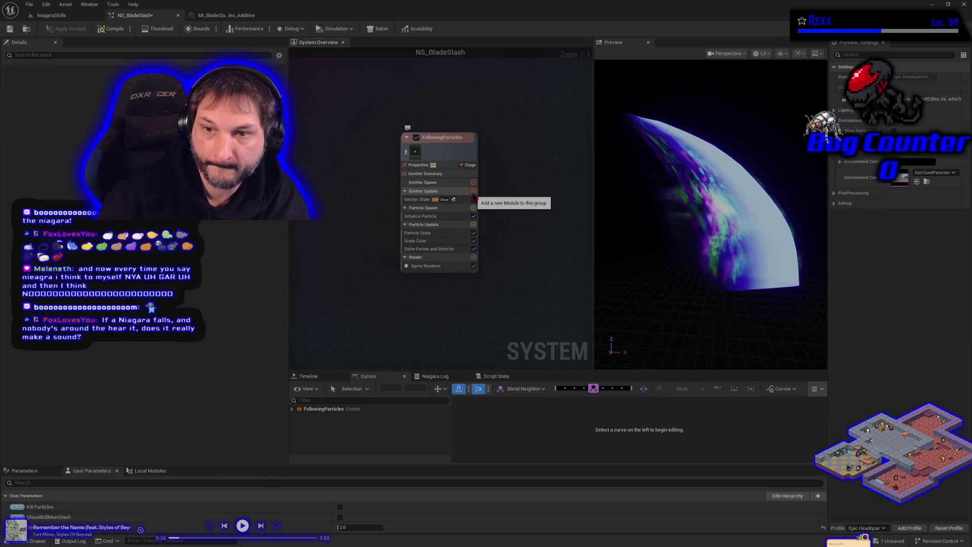
{"action": "left_click", "coordinate": [473, 192]}
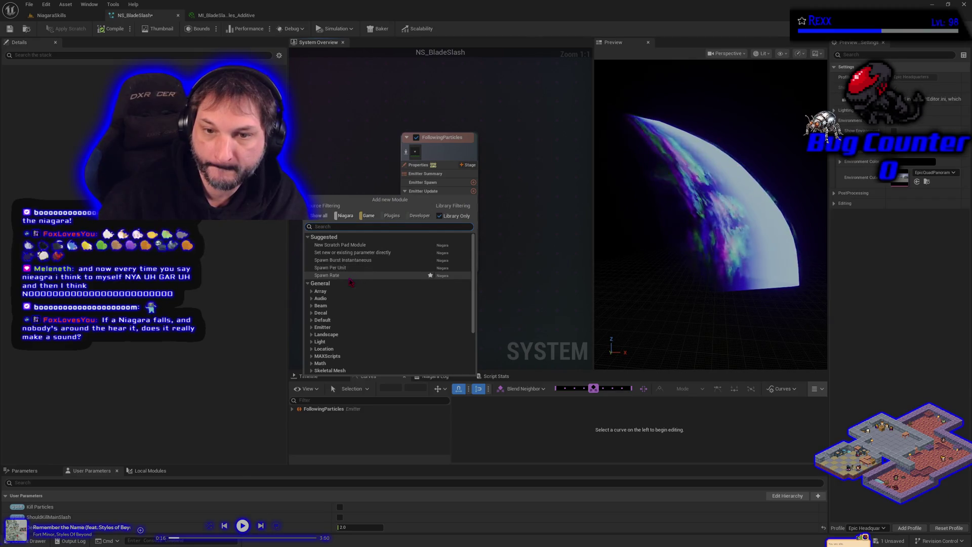
{"action": "left_click", "coordinate": [349, 275]}
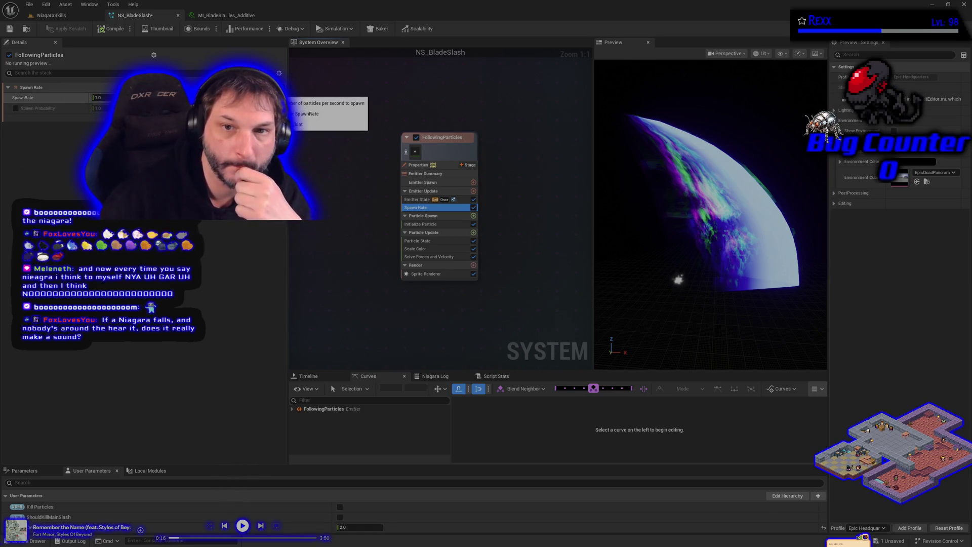
Step: Make SpawnRate a Random Range Float with Minimum 200 and save the system
{"action": "left_click", "coordinate": [107, 98]}
{"action": "key", "text": "Return"}
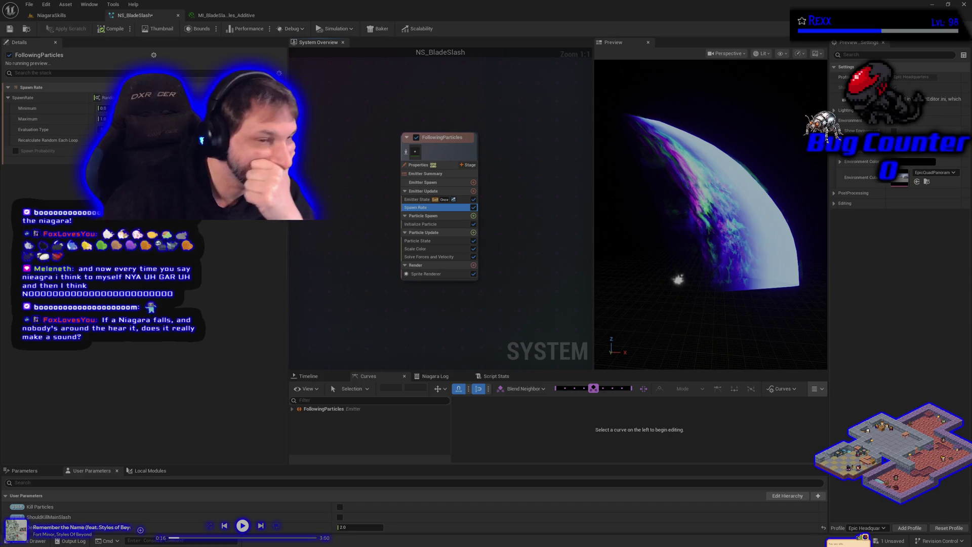
{"action": "left_click", "coordinate": [103, 108]}
{"action": "type", "text": "200"}
{"action": "key", "text": "Tab"}
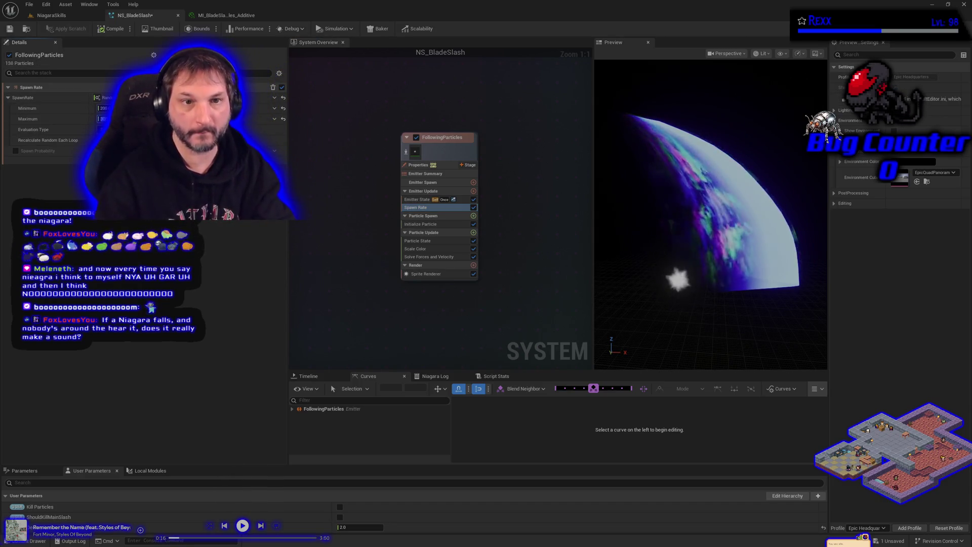
{"action": "left_click", "coordinate": [9, 29]}
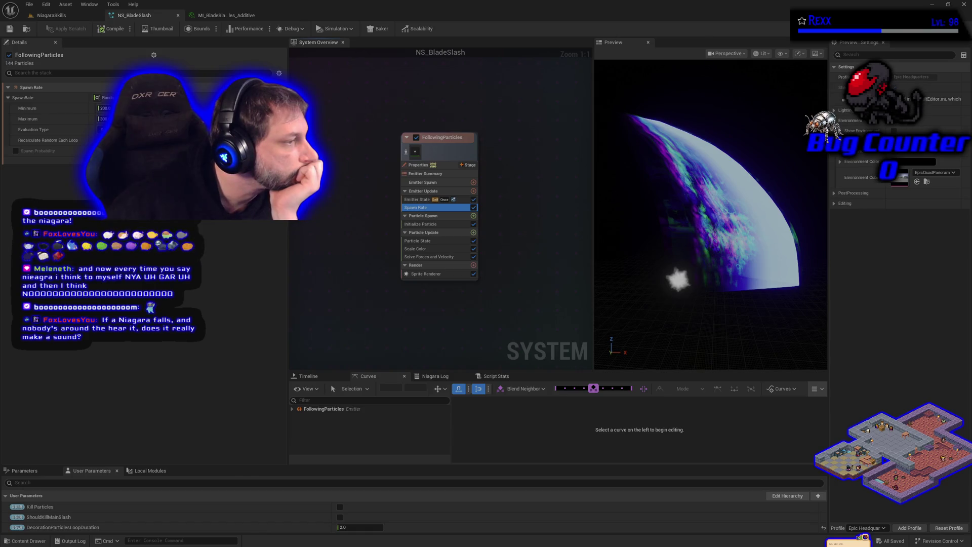
Step: Set Initialize Particle's Lifetime Mode to Random with Lifetime Min 0.5
{"action": "left_click", "coordinate": [420, 224]}
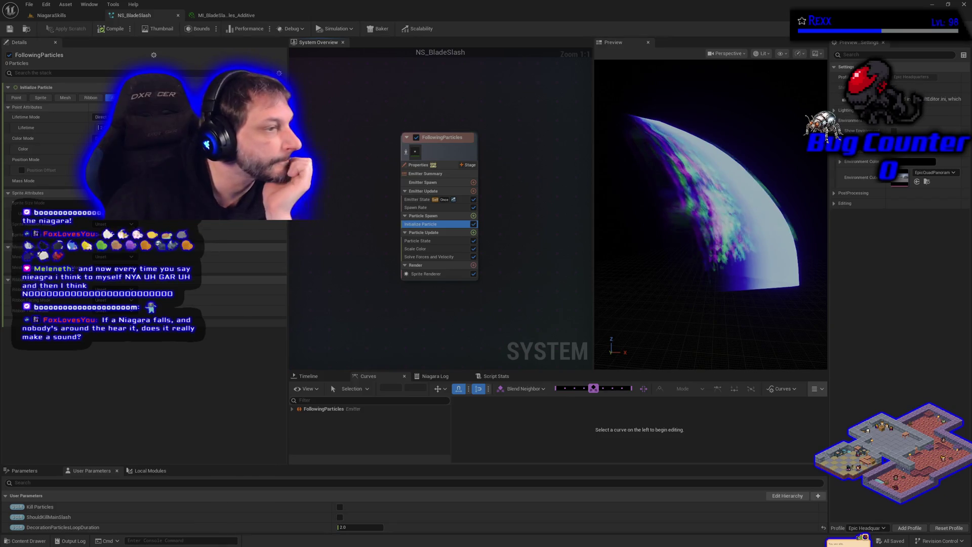
{"action": "left_click", "coordinate": [112, 133]}
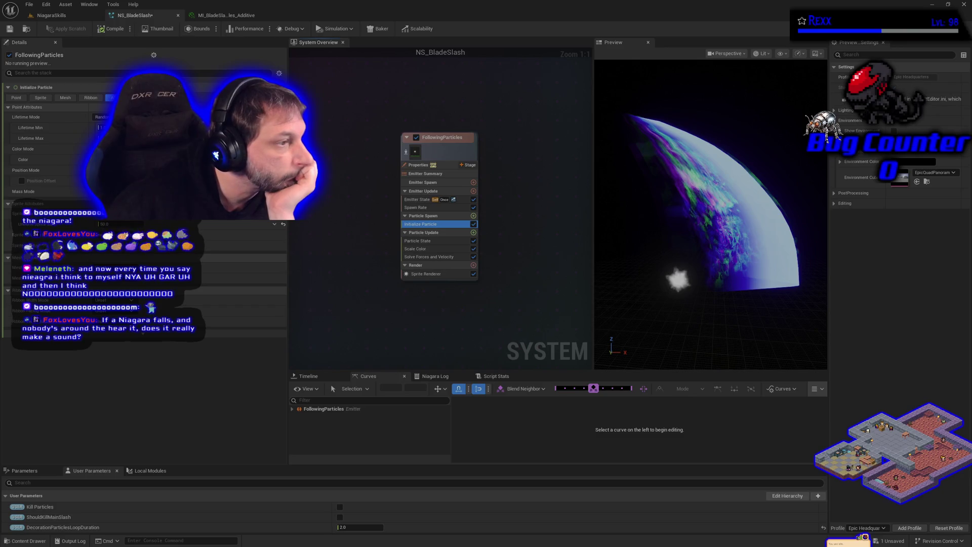
{"action": "left_click", "coordinate": [51, 128]}
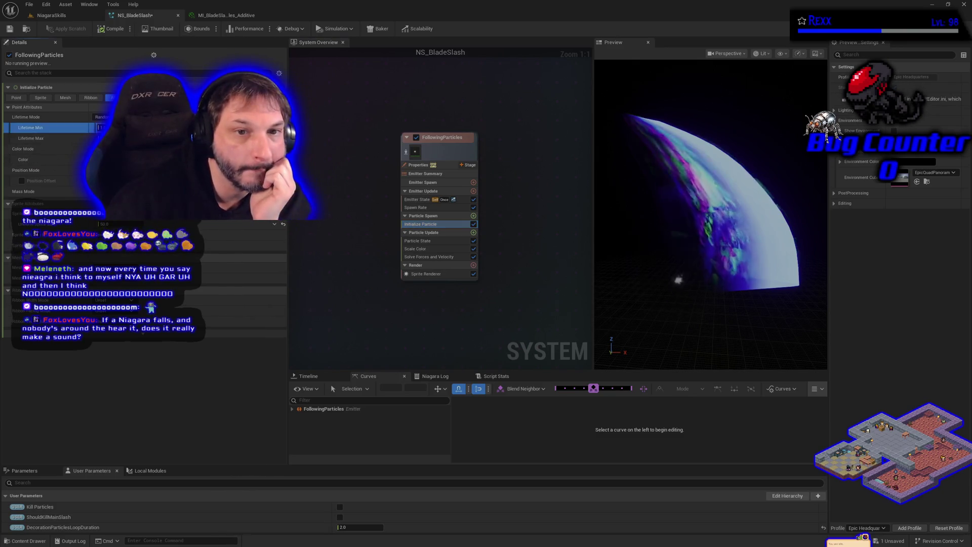
{"action": "type", "text": "0.5"}
{"action": "key", "text": "Return"}
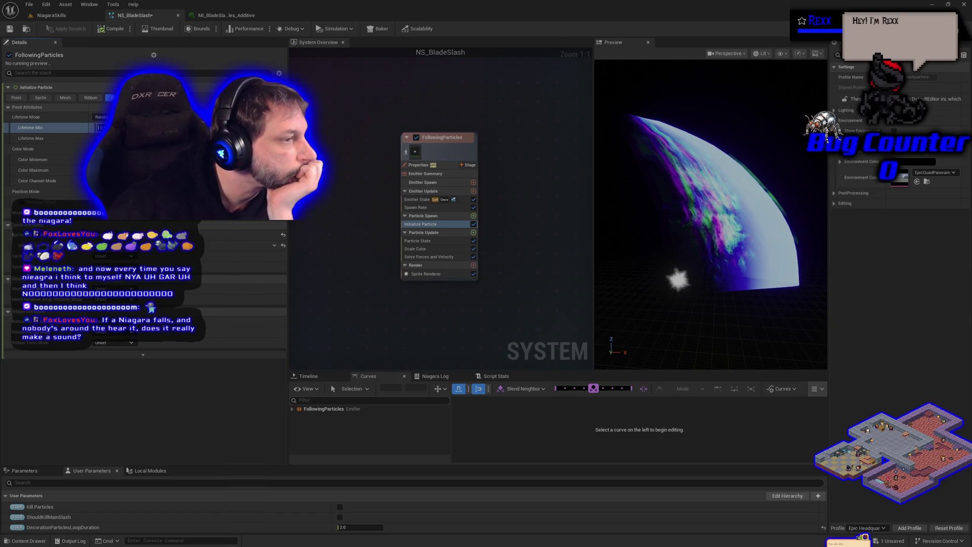
{"action": "scroll", "coordinate": [394, 135], "scroll_direction": "down", "scroll_amount": 3}
Step: Copy Main_Slash_Blue_Variation's colour into FollowingParticles' Color Minimum
{"action": "scroll", "coordinate": [394, 135], "scroll_direction": "down", "scroll_amount": 1}
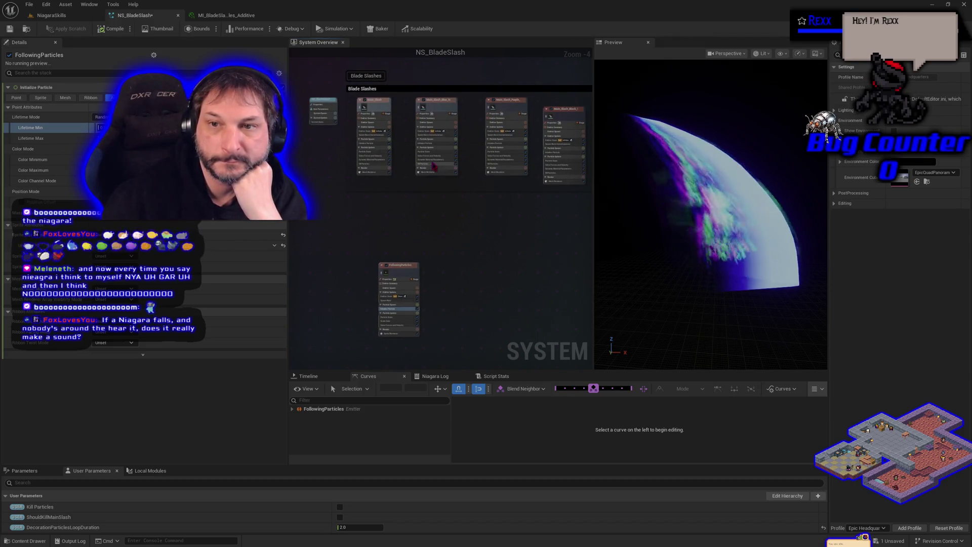
{"action": "left_click", "coordinate": [431, 143]}
{"action": "right_click", "coordinate": [94, 149]}
{"action": "left_click", "coordinate": [247, 251]}
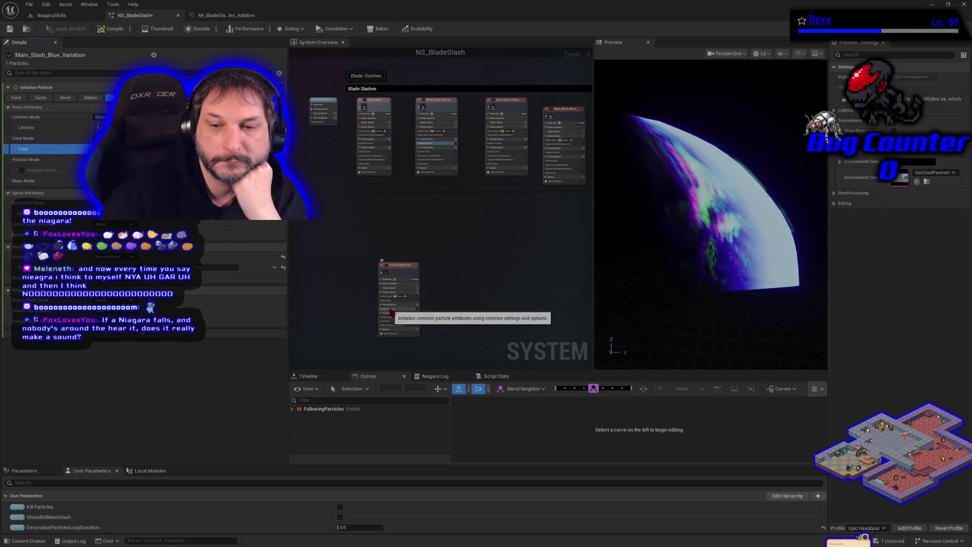
{"action": "left_click", "coordinate": [391, 313]}
{"action": "right_click", "coordinate": [94, 160]}
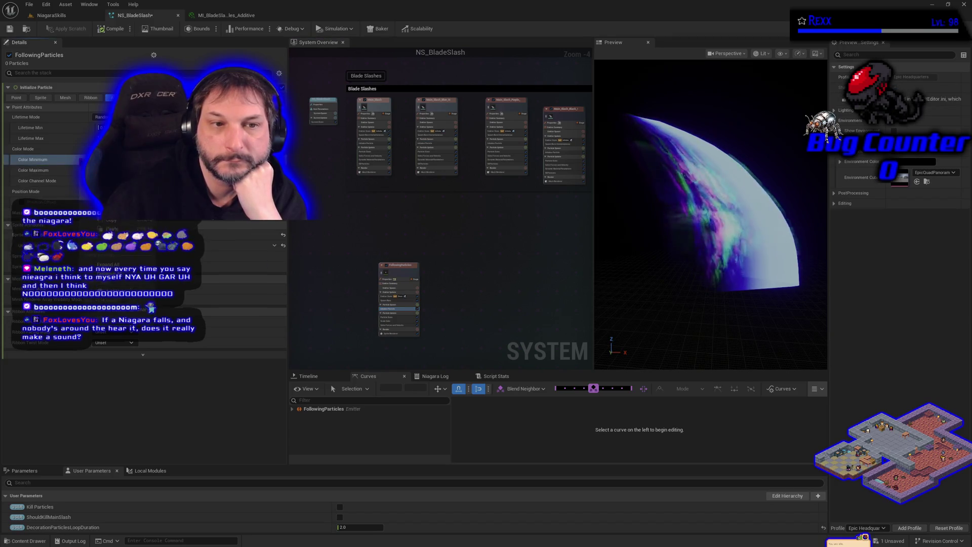
{"action": "left_click", "coordinate": [182, 229]}
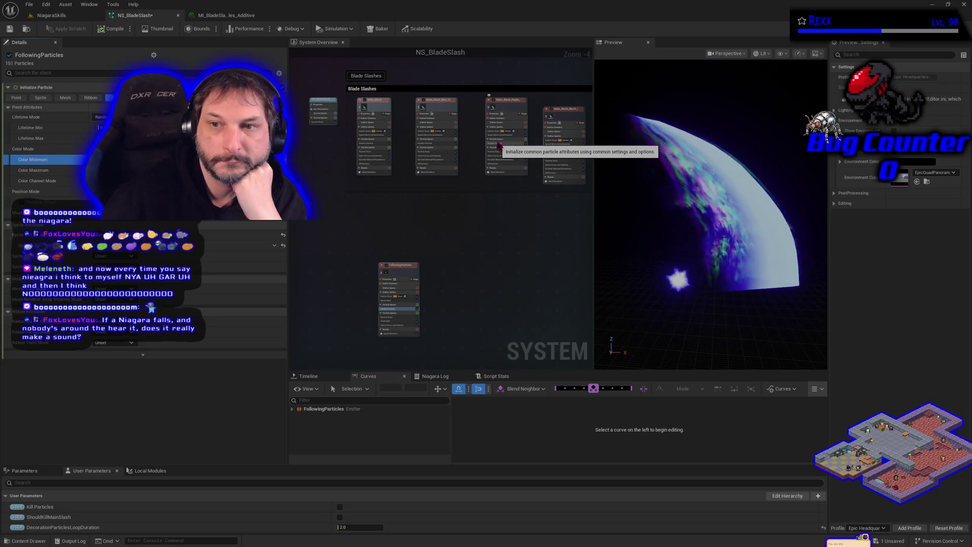
Step: Paste Main_Slash_Purple_Variation's colour as Color Maximum, then compile and save the system
{"action": "left_click", "coordinate": [499, 145]}
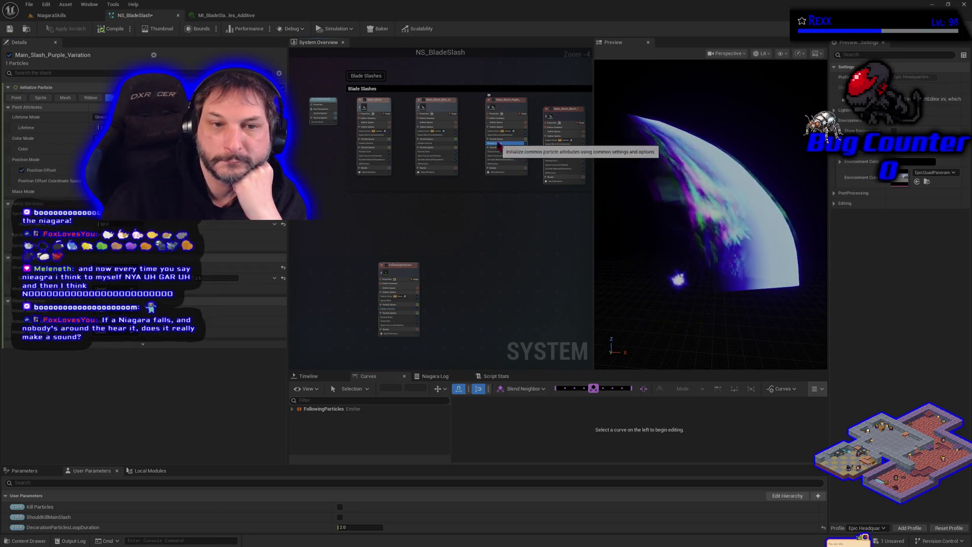
{"action": "right_click", "coordinate": [69, 155]}
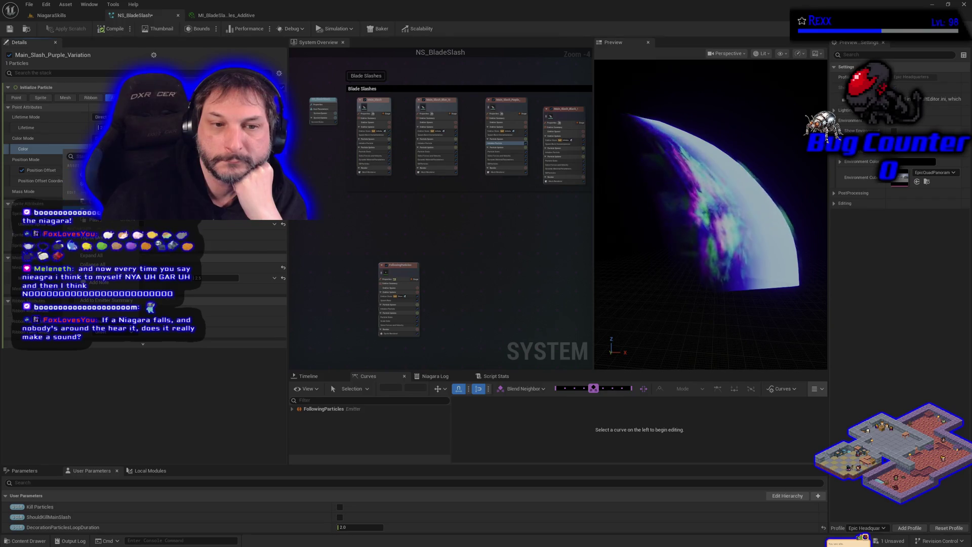
{"action": "left_click", "coordinate": [404, 271]}
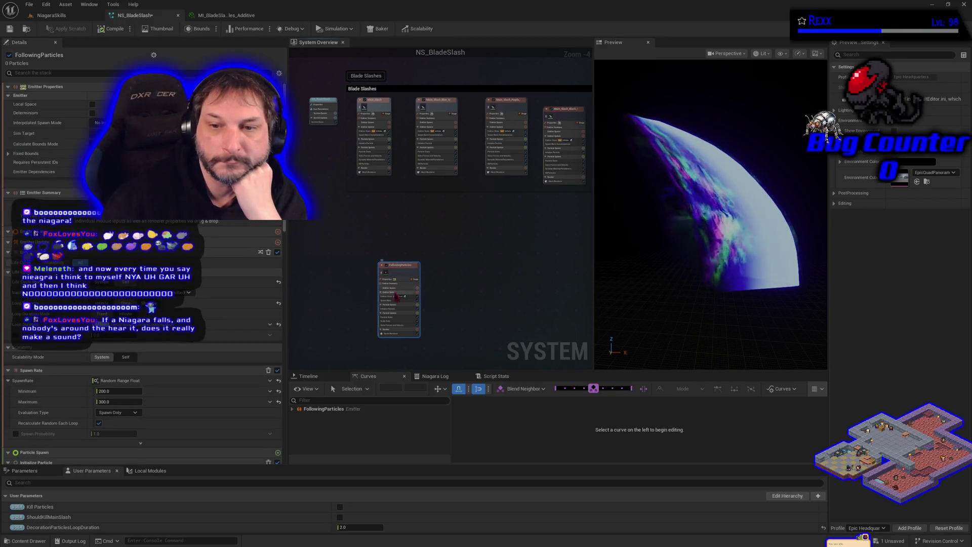
{"action": "left_click", "coordinate": [391, 309]}
{"action": "right_click", "coordinate": [61, 171]}
{"action": "left_click", "coordinate": [208, 248]}
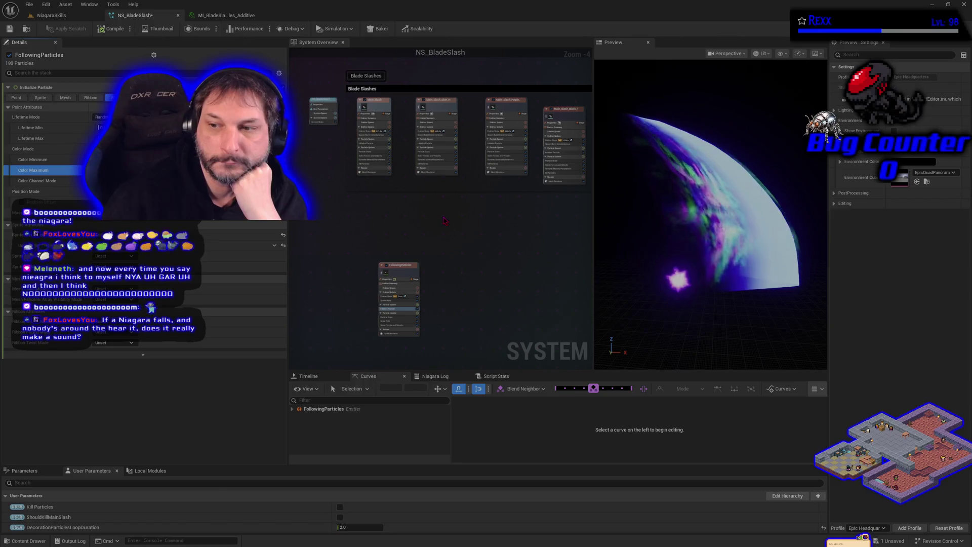
{"action": "left_click", "coordinate": [112, 28]}
{"action": "left_click", "coordinate": [9, 29]}
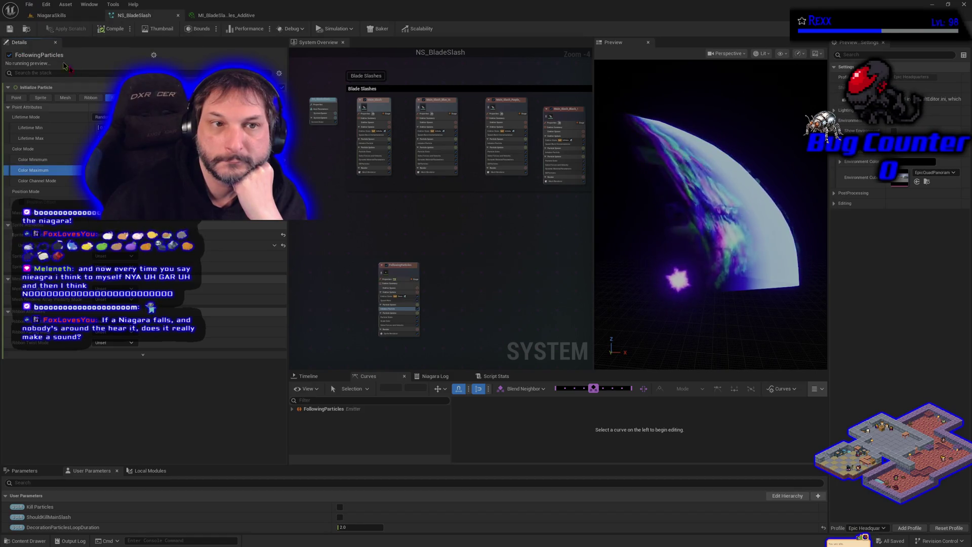
{"action": "scroll", "coordinate": [300, 245], "scroll_direction": "up", "scroll_amount": 5}
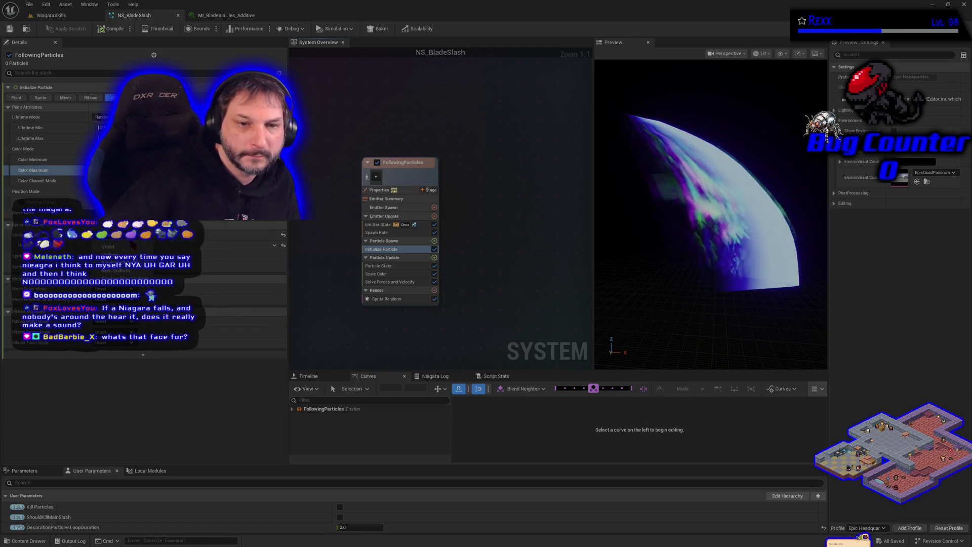
Step: Enable the extra Sprite Attributes setting and change its value from 5.0 to 10
{"action": "left_click", "coordinate": [121, 266]}
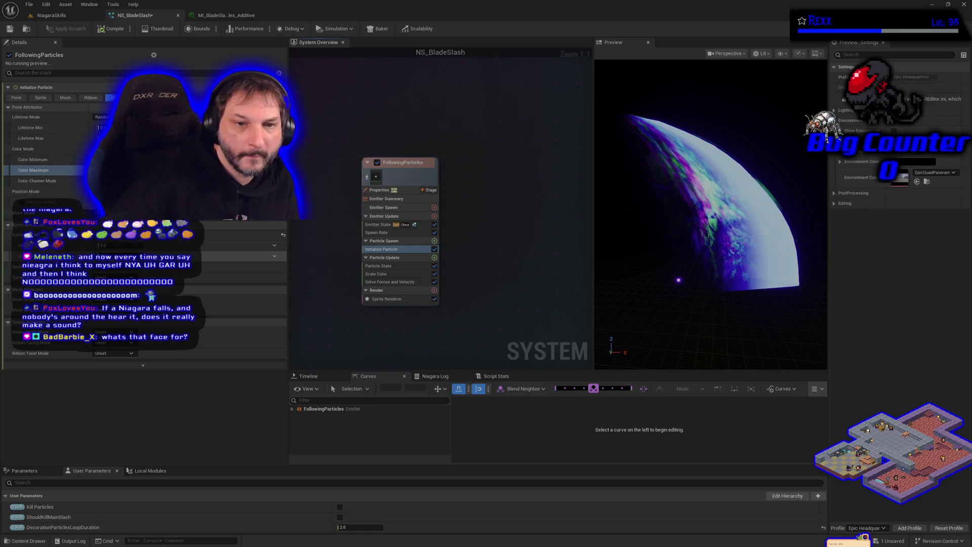
{"action": "left_click", "coordinate": [106, 245]}
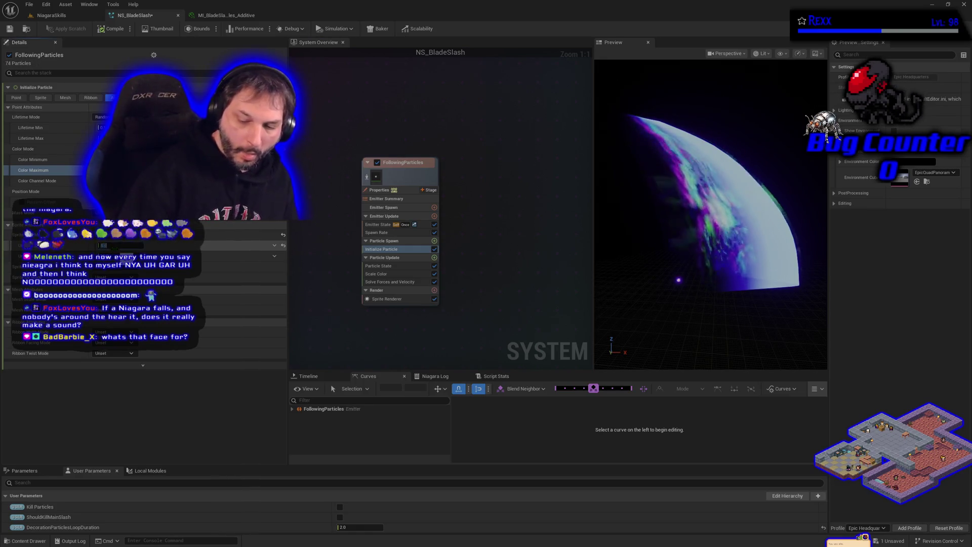
{"action": "type", "text": "10"}
{"action": "key", "text": "Return"}
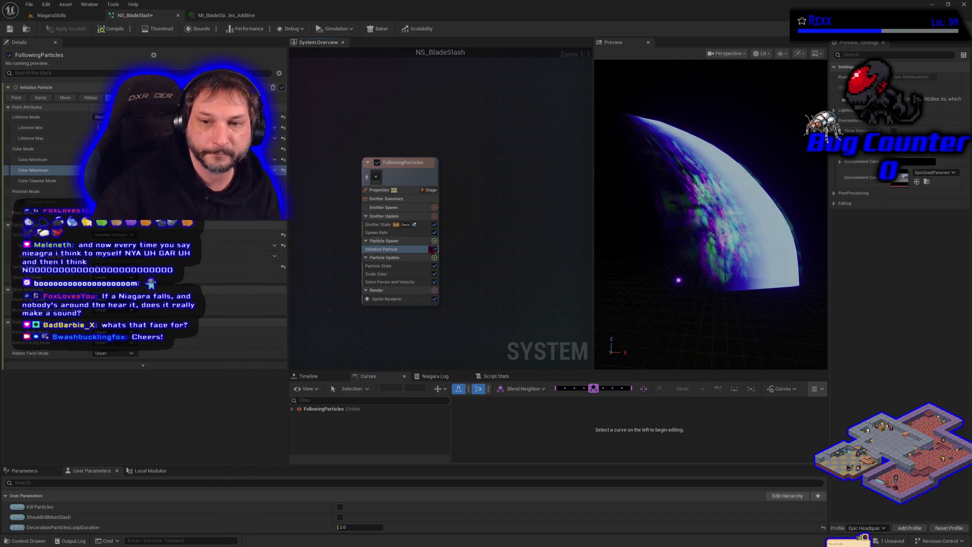
Step: Add a Shape Location module at Particle Spawn using a Box / Plane shape in Plane mode
{"action": "left_click", "coordinate": [434, 241]}
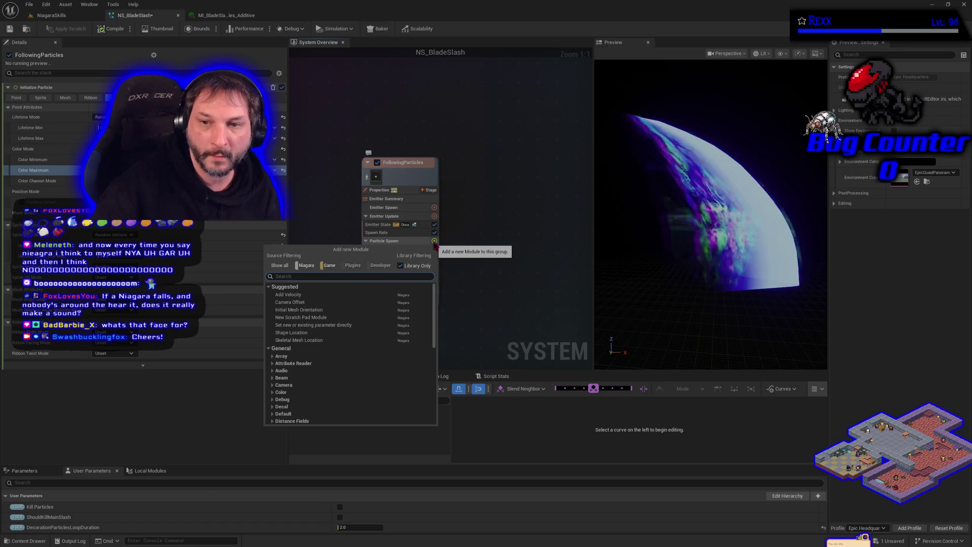
{"action": "left_click", "coordinate": [291, 333]}
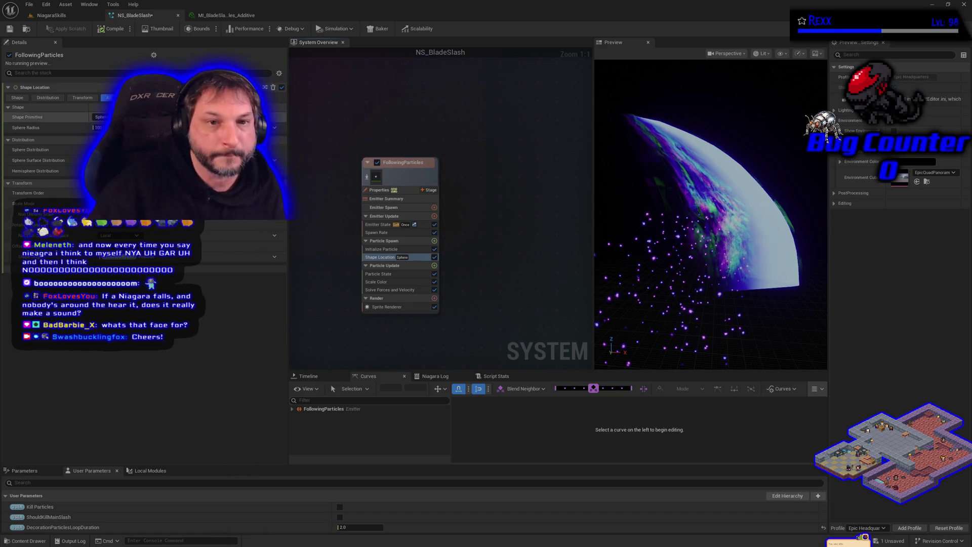
{"action": "left_click", "coordinate": [101, 117]}
{"action": "left_click", "coordinate": [101, 127]}
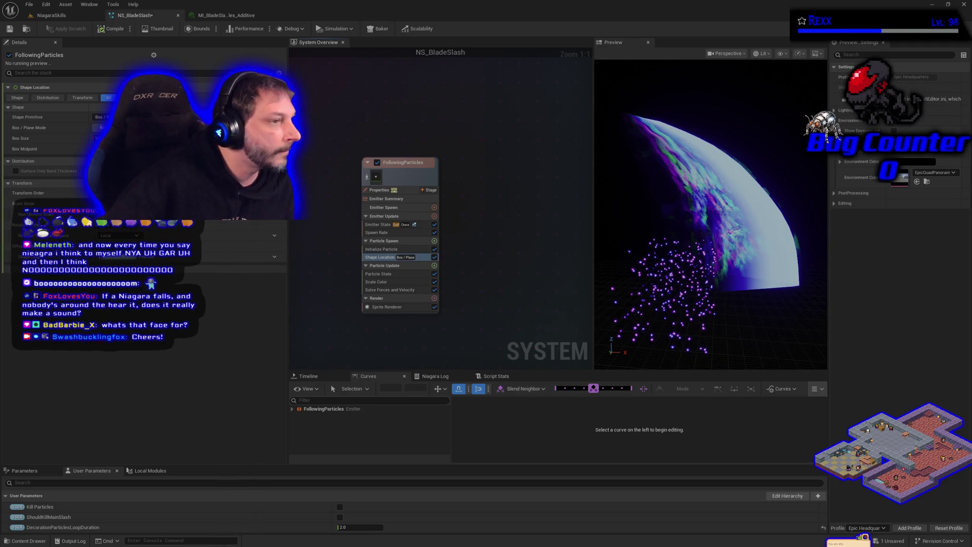
{"action": "left_click", "coordinate": [101, 128]}
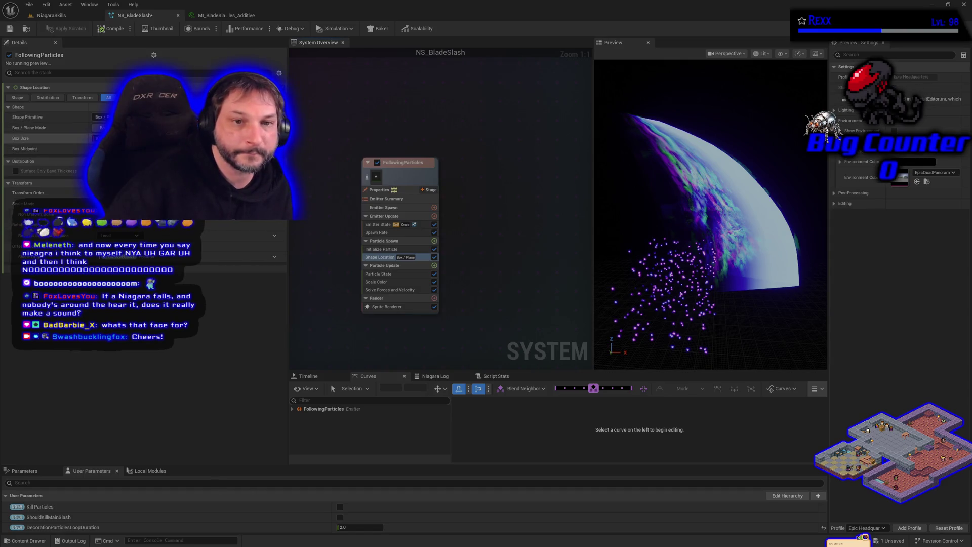
{"action": "left_click", "coordinate": [101, 147]}
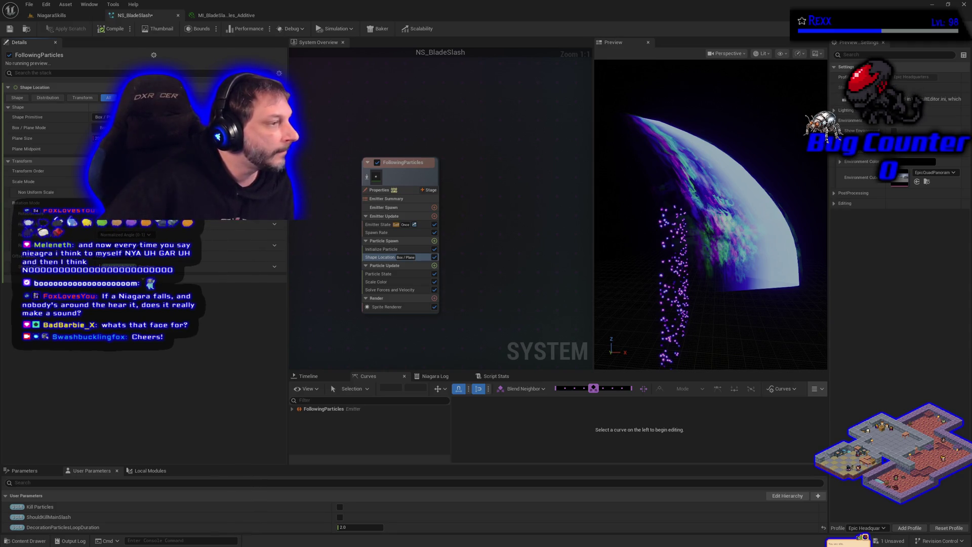
{"action": "left_click", "coordinate": [379, 250]}
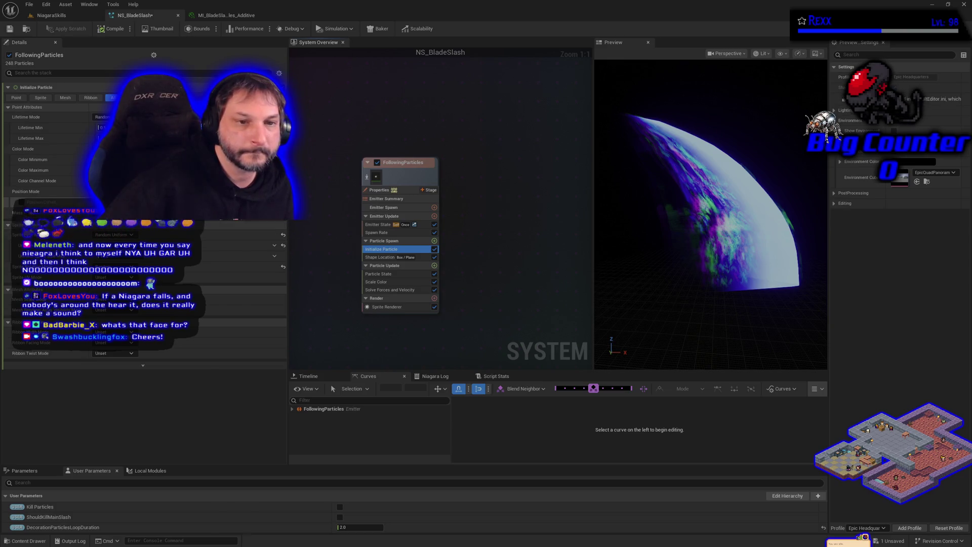
{"action": "left_click", "coordinate": [21, 202]}
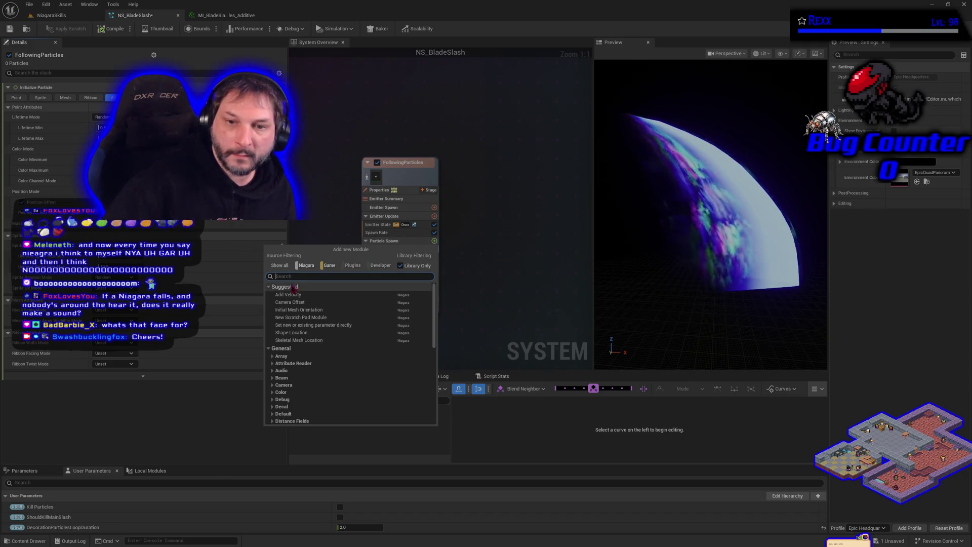
Step: Add an Add Velocity module with In Cone mode and random-range speed, saving the system
{"action": "left_click", "coordinate": [290, 295]}
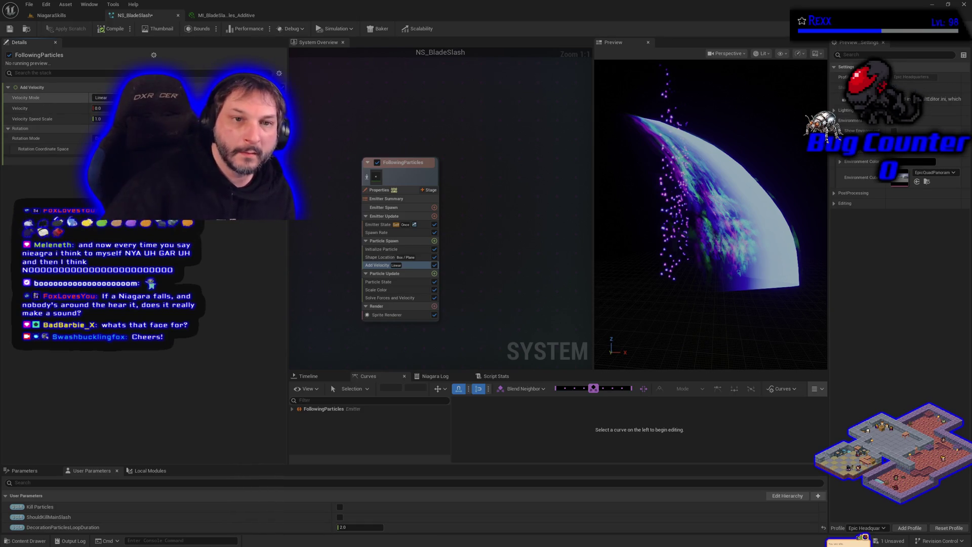
{"action": "left_click", "coordinate": [102, 98]}
{"action": "left_click", "coordinate": [101, 125]}
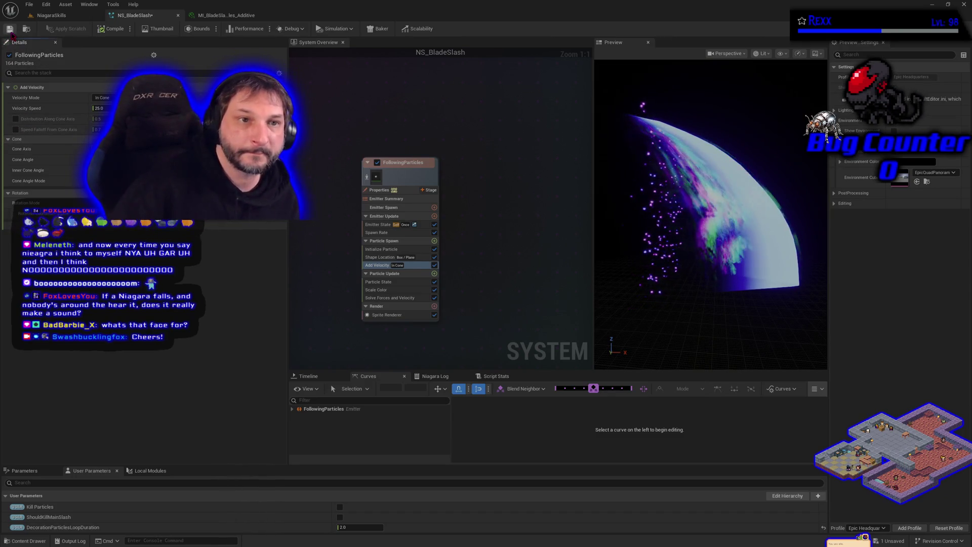
{"action": "key", "text": "ctrl+s"}
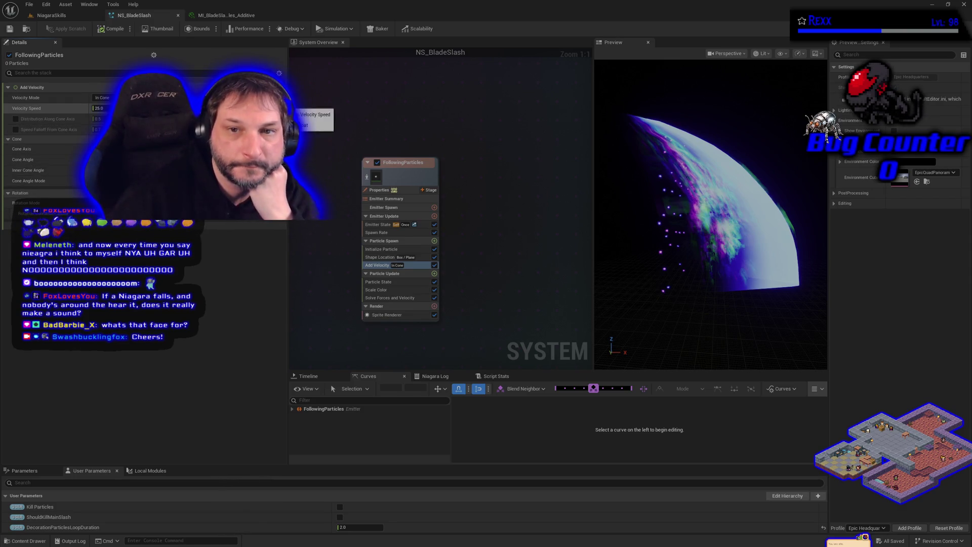
{"action": "left_click", "coordinate": [225, 266]}
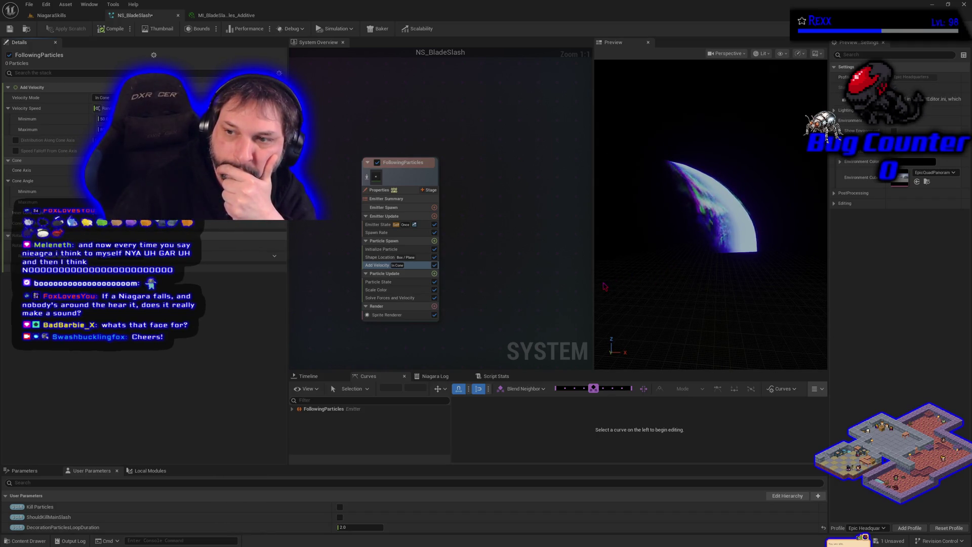
{"action": "left_click", "coordinate": [10, 31]}
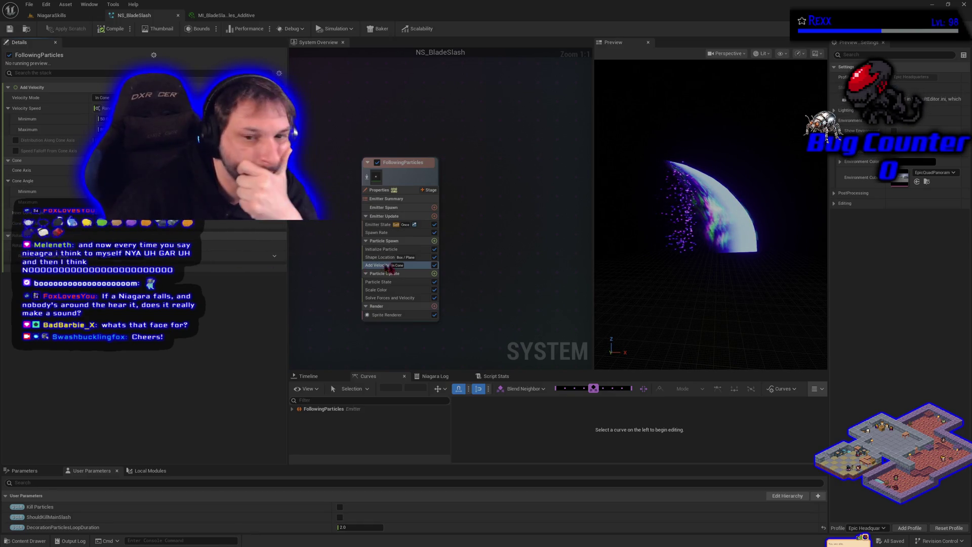
{"action": "left_click", "coordinate": [436, 242]}
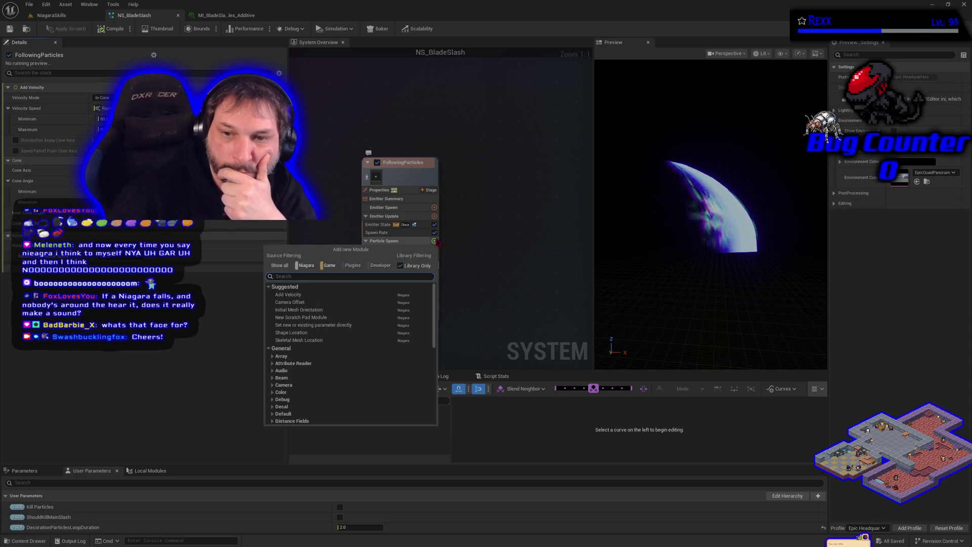
Step: Add Curl Noise Force at Particle Spawn with its Apply Initial Forces fix, then undo both
{"action": "type", "text": "curl"}
{"action": "key", "text": "Return"}
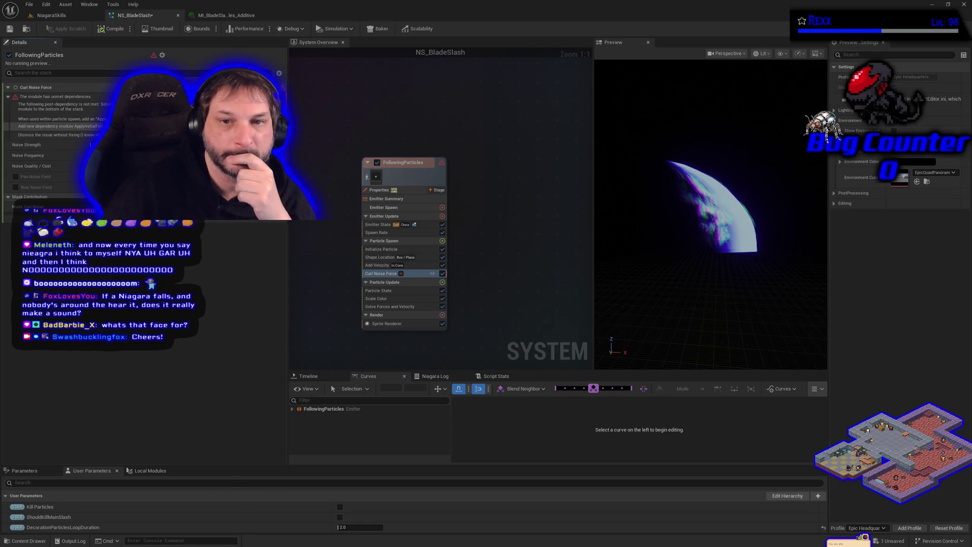
{"action": "left_click", "coordinate": [56, 126]}
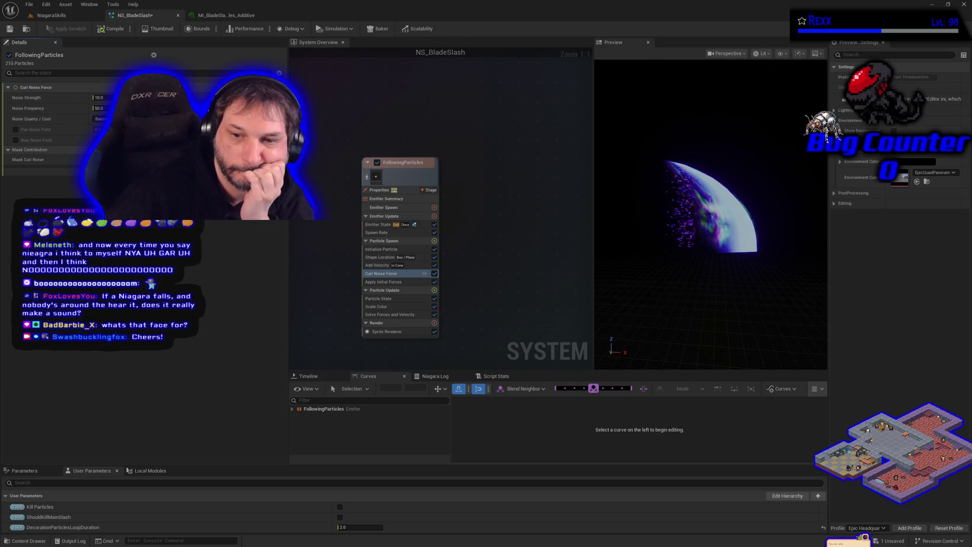
{"action": "right_click", "coordinate": [365, 158]}
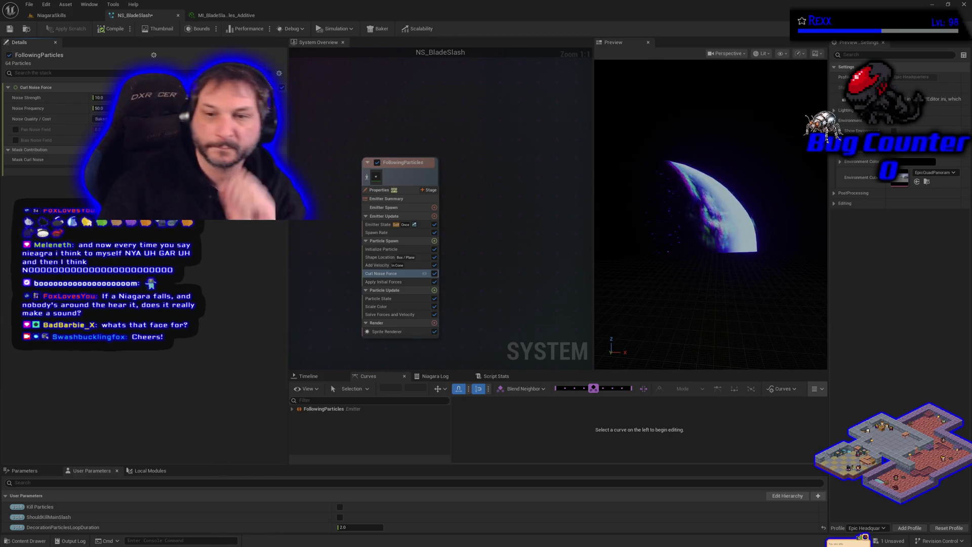
{"action": "key", "text": "Escape"}
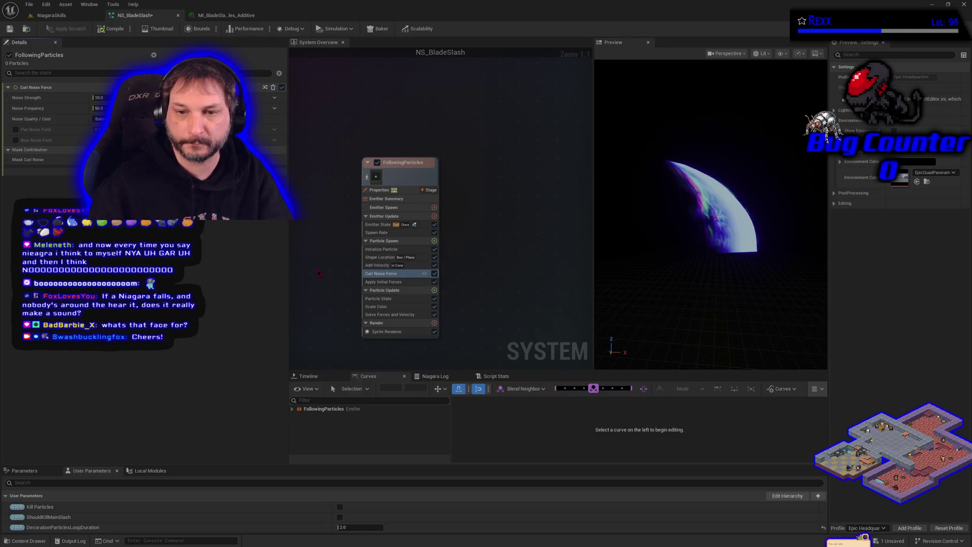
{"action": "key", "text": "ctrl+z"}
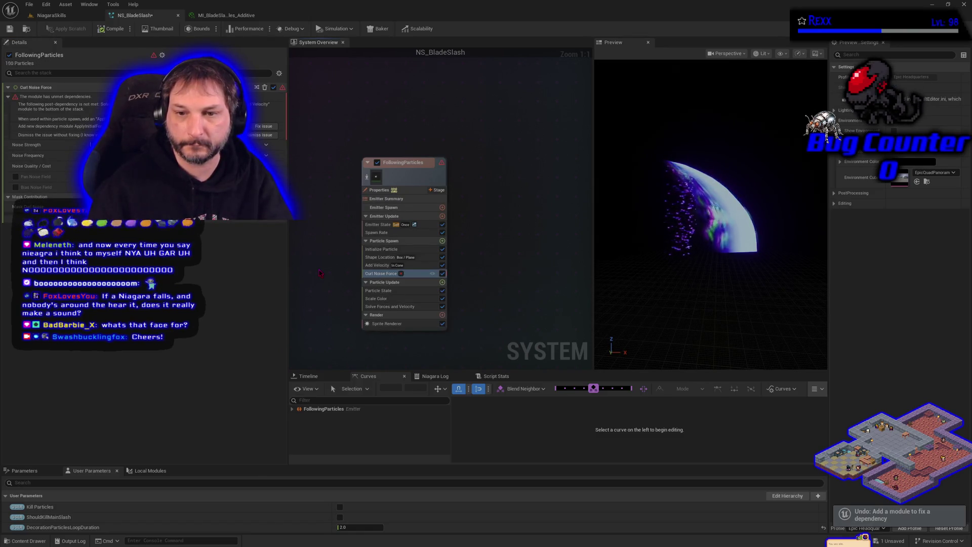
{"action": "key", "text": "ctrl+z"}
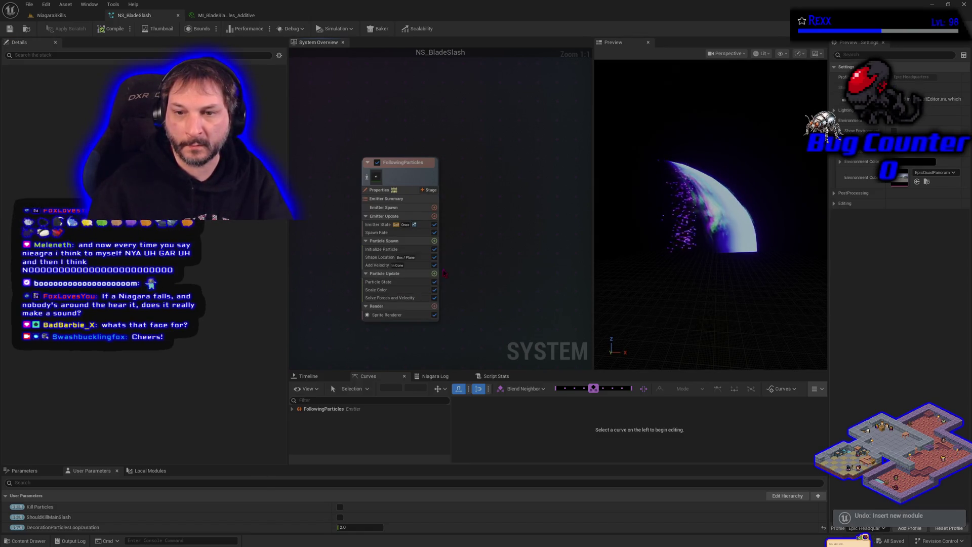
Step: Add the Curl Noise Force module to Particle Update instead
{"action": "left_click", "coordinate": [434, 274]}
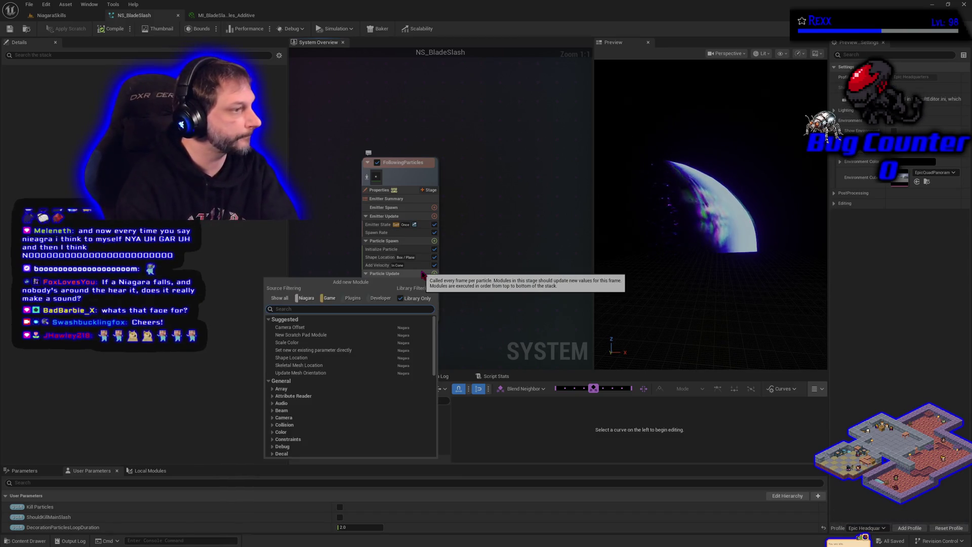
{"action": "type", "text": "curl"}
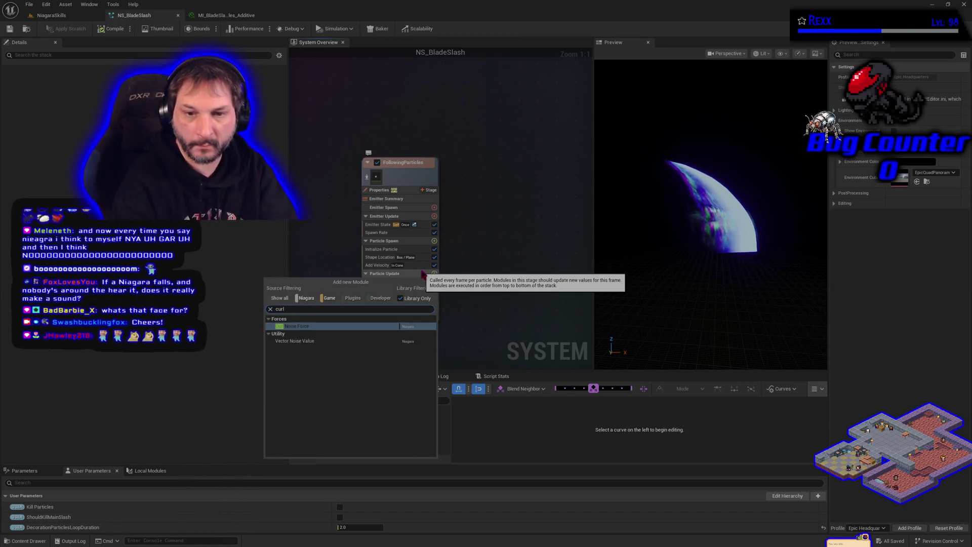
{"action": "key", "text": "Return"}
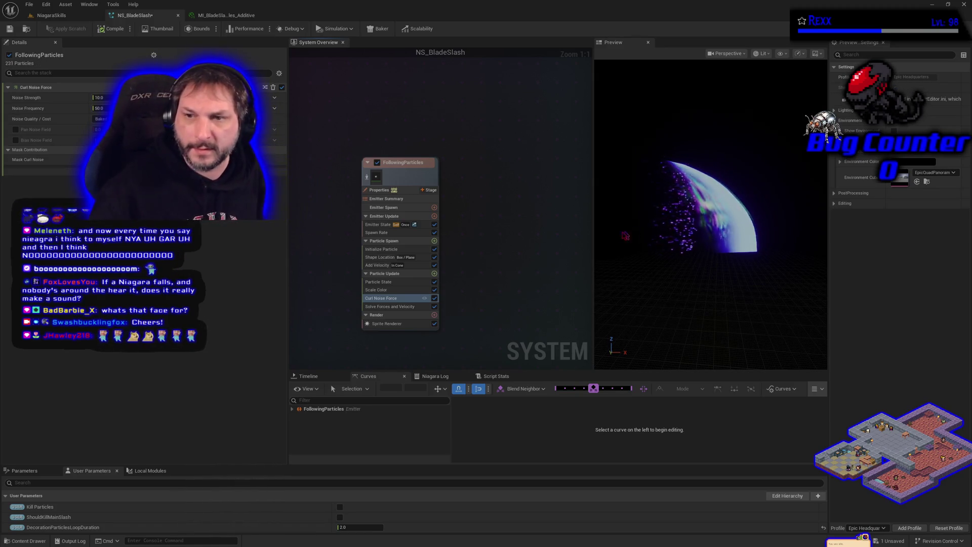
Step: Make Noise Strength a Random Range from 80 to 150
{"action": "left_click_drag", "start_coordinate": [595, 235], "coordinate": [563, 236]}
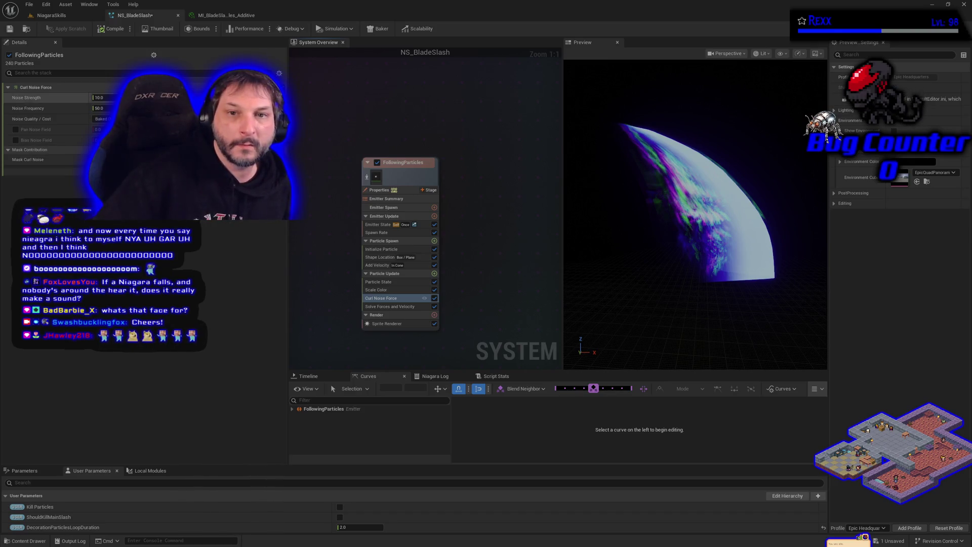
{"action": "left_click", "coordinate": [111, 98]}
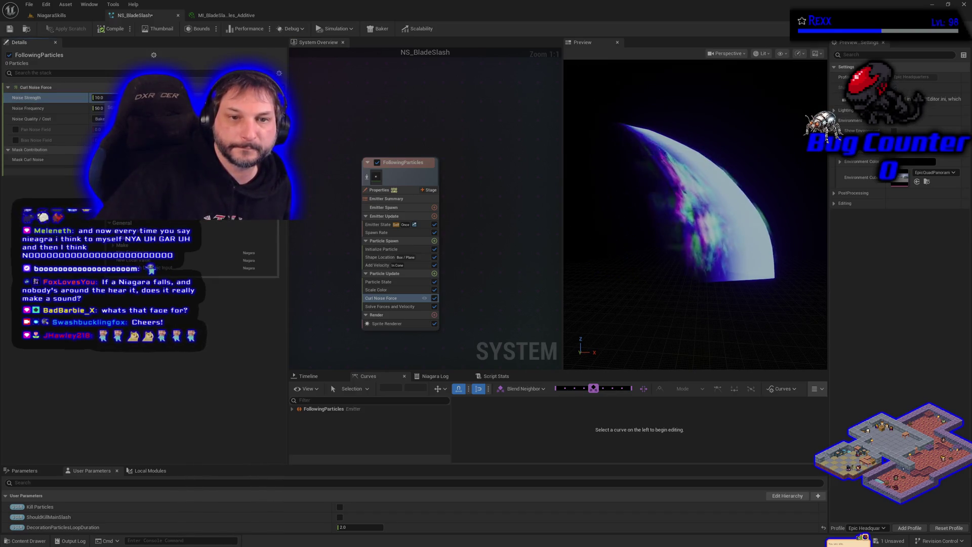
{"action": "left_click", "coordinate": [152, 243]}
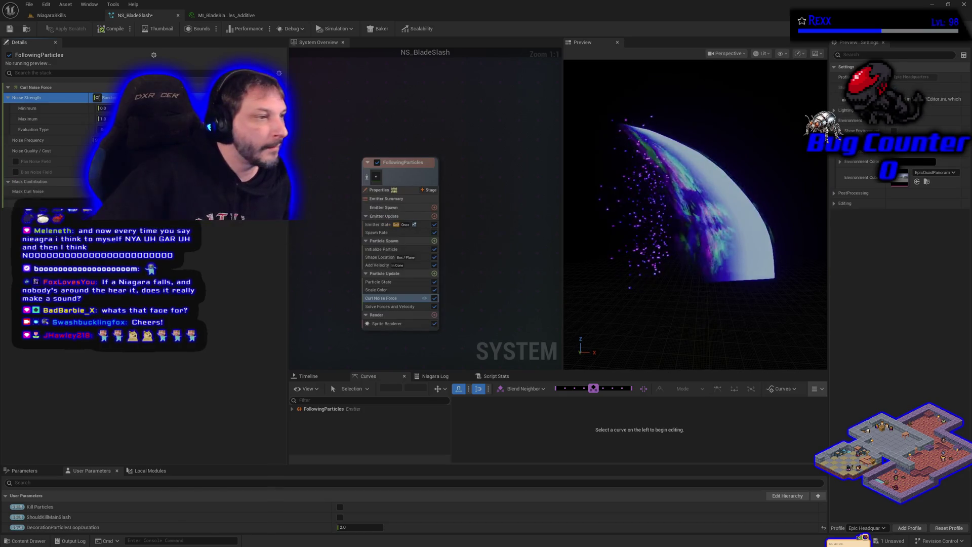
{"action": "left_click", "coordinate": [104, 109]}
{"action": "type", "text": "80"}
{"action": "key", "text": "Tab"}
{"action": "type", "text": "150"}
{"action": "key", "text": "Return"}
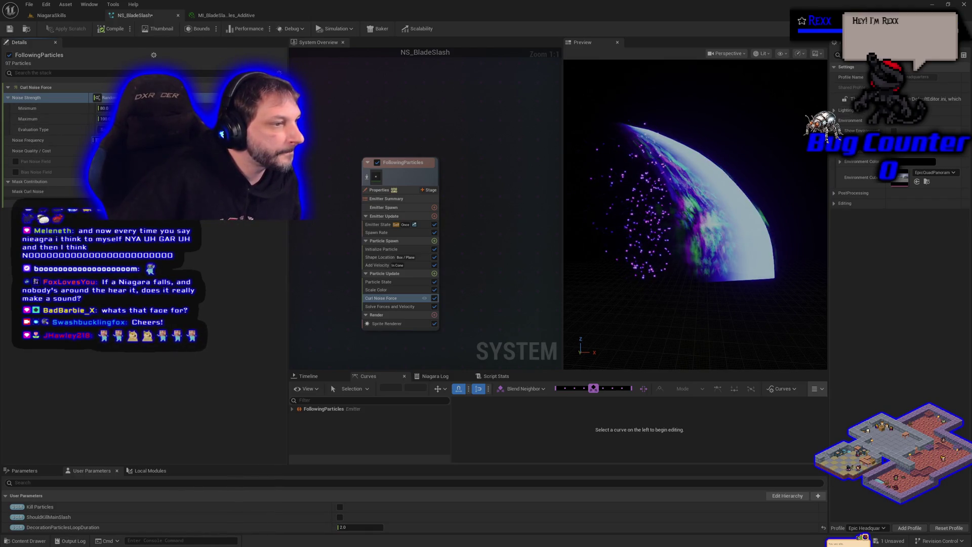
Step: Enable Pan Noise Field and save NS_BladeSlash via File > Save
{"action": "left_click", "coordinate": [16, 161]}
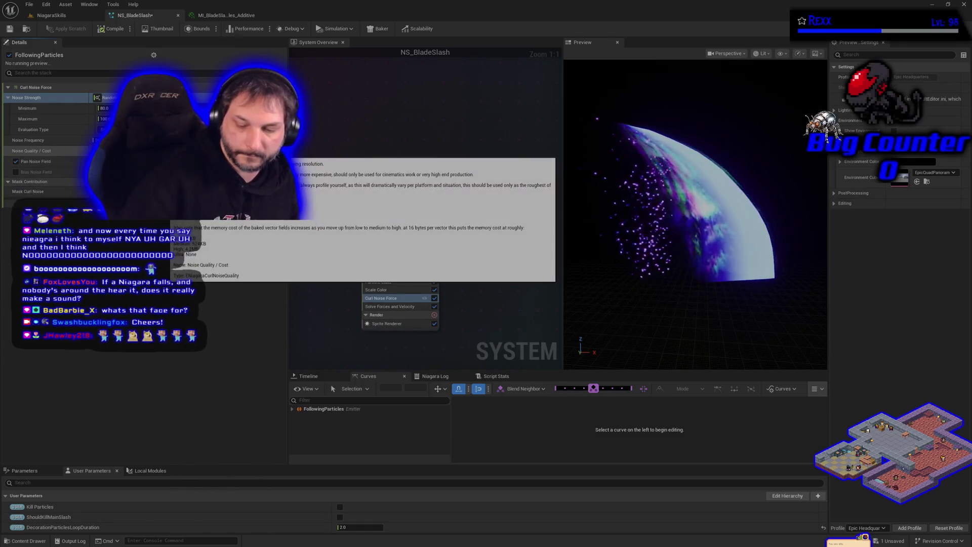
{"action": "left_click", "coordinate": [29, 4]}
{"action": "left_click", "coordinate": [46, 40]}
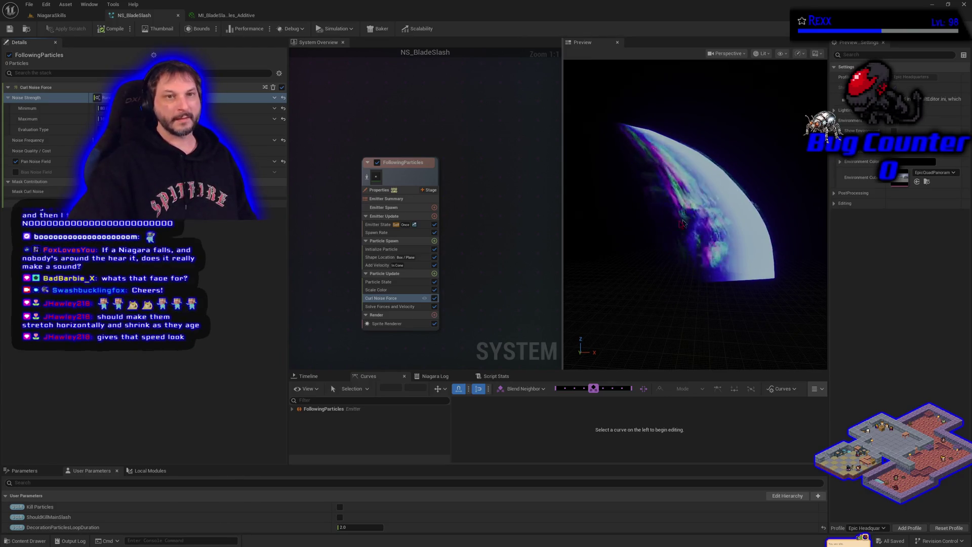
{"action": "left_click", "coordinate": [50, 15]}
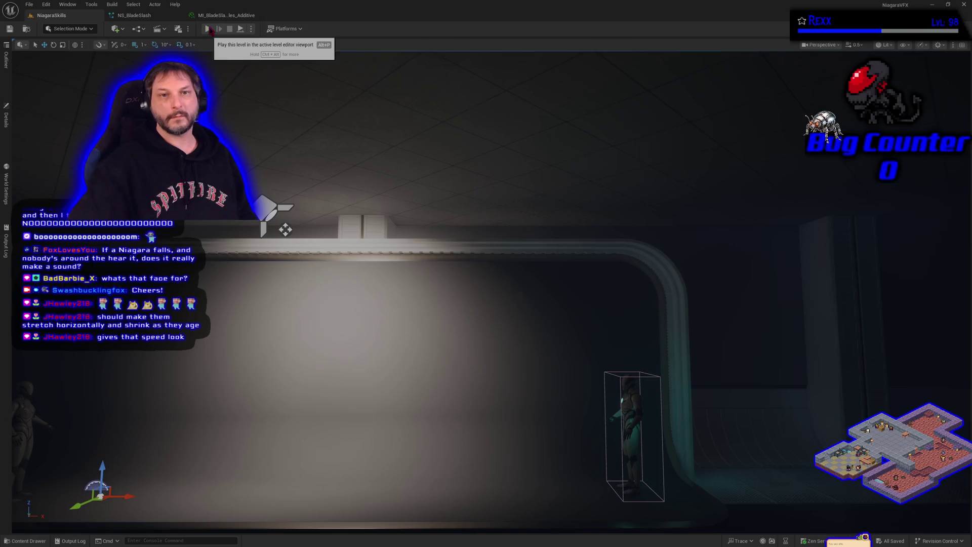
Step: Play-test the slash in NiagaraSkills, then review the material instance and NS_BladeSlash tabs
{"action": "left_click", "coordinate": [207, 28]}
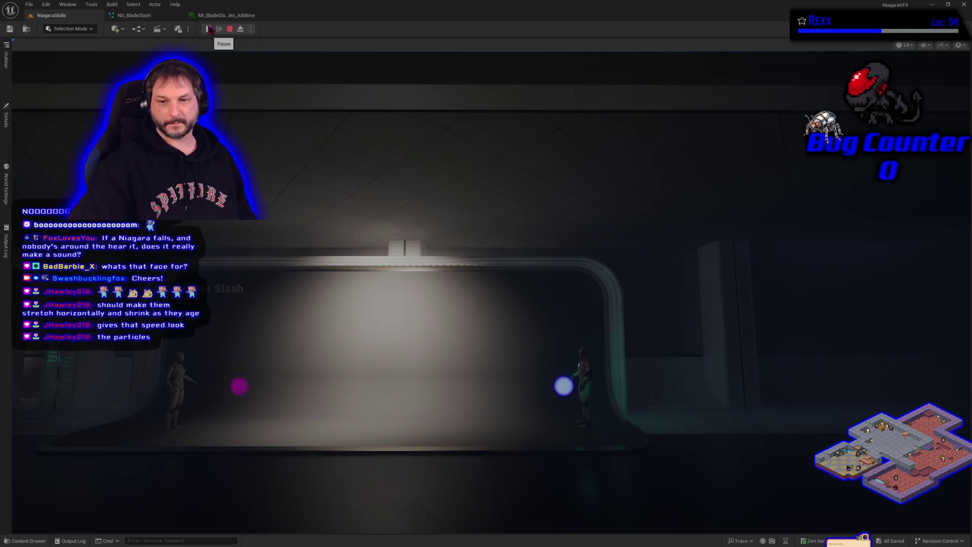
{"action": "key", "text": "Escape"}
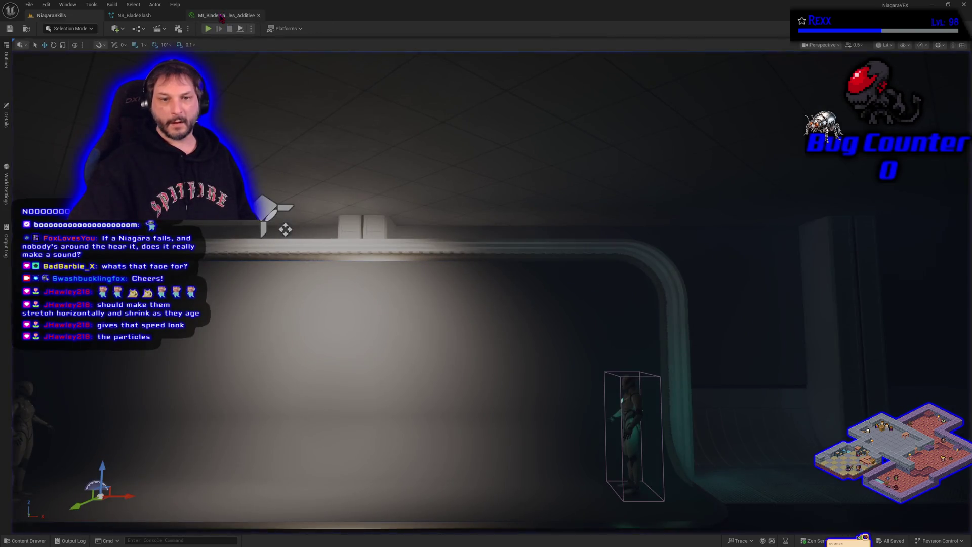
{"action": "left_click", "coordinate": [219, 15]}
{"action": "left_click", "coordinate": [138, 16]}
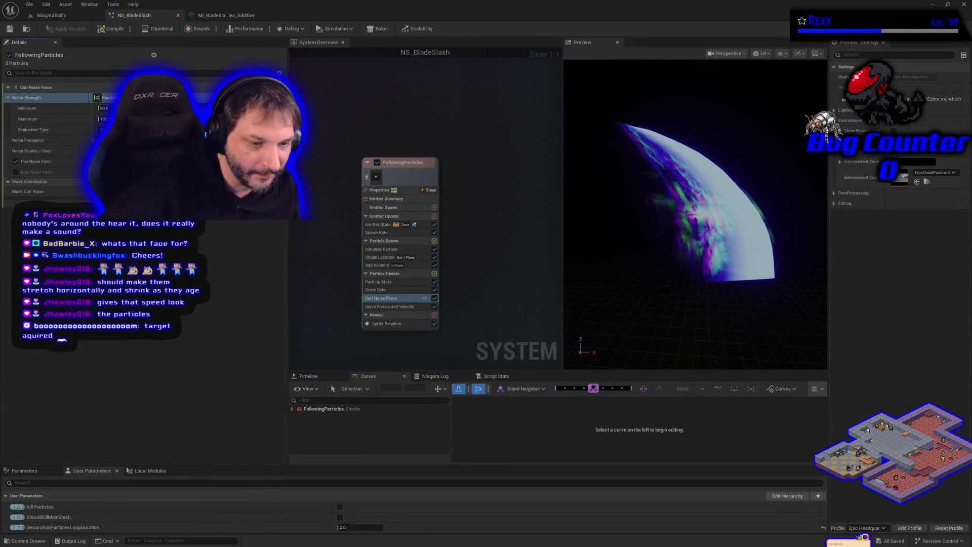
{"action": "left_click", "coordinate": [52, 15]}
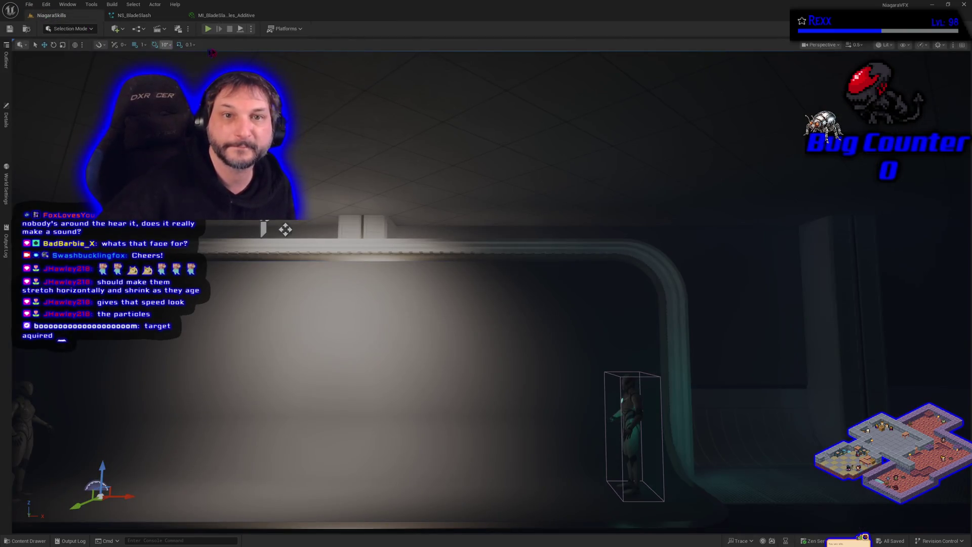
Step: Play-test the level again, recheck NS_BladeSlash, and select the projectile spawner actor
{"action": "left_click", "coordinate": [209, 29]}
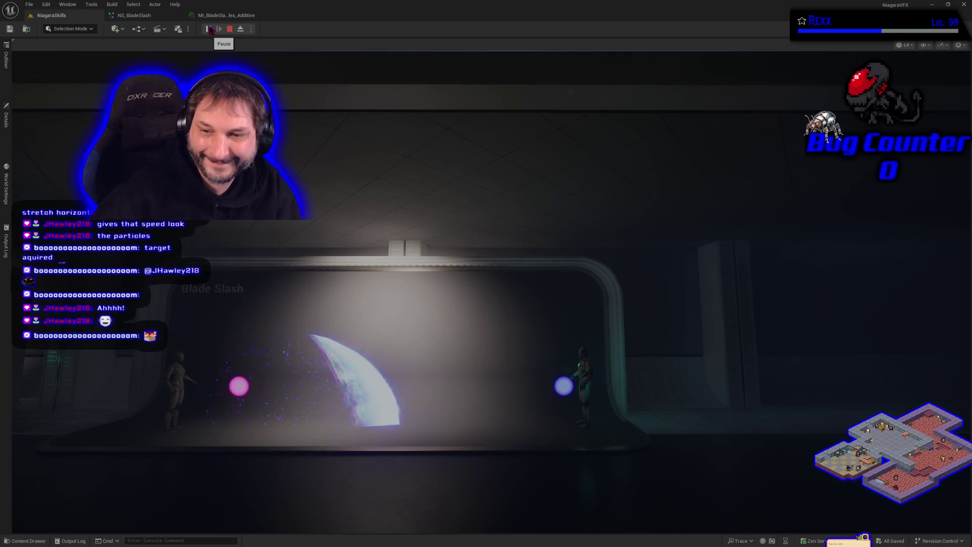
{"action": "key", "text": "Escape"}
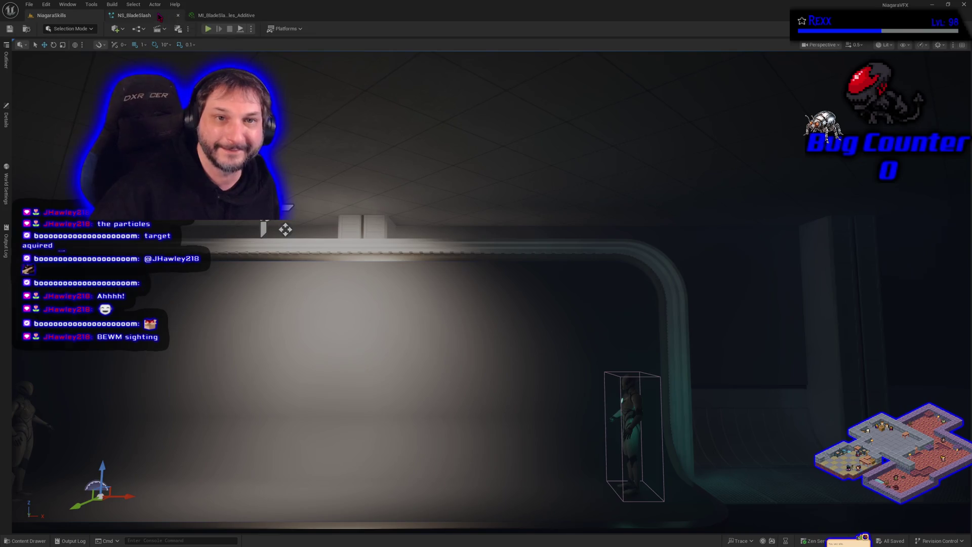
{"action": "left_click", "coordinate": [134, 15]}
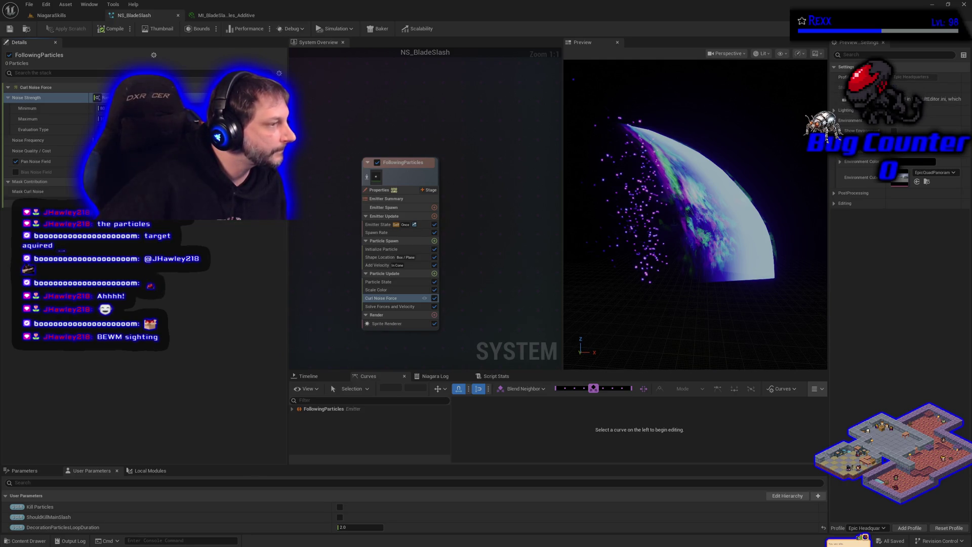
{"action": "left_click", "coordinate": [51, 15]}
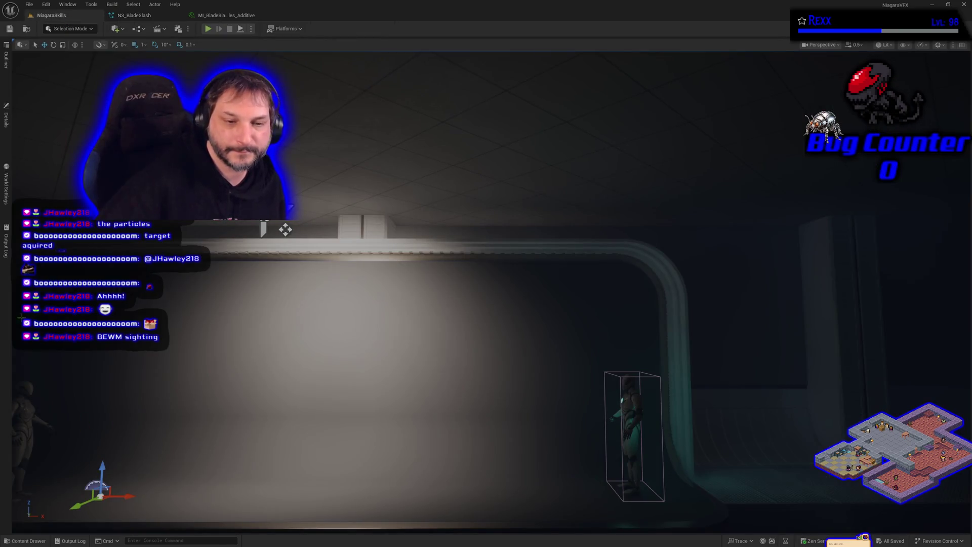
{"action": "left_click", "coordinate": [6, 118]}
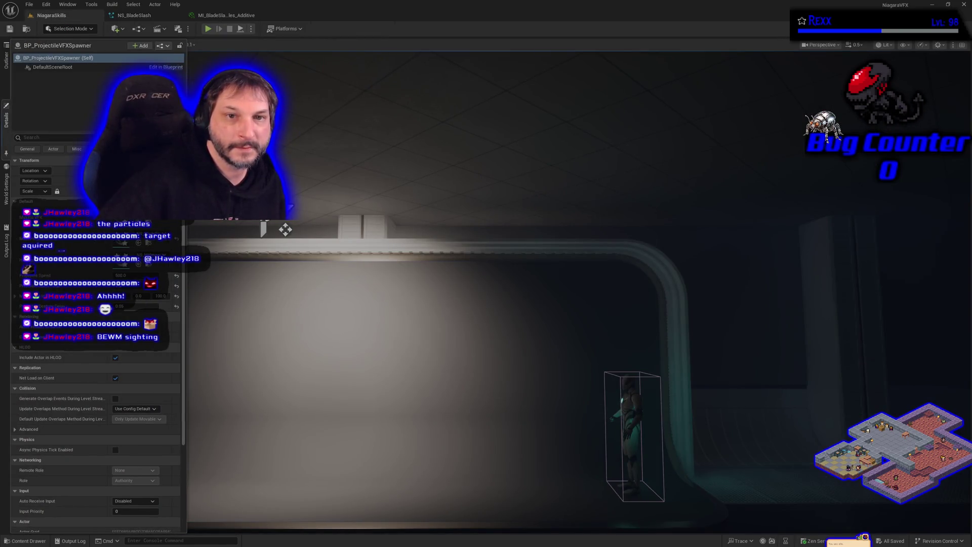
Step: Open BP_ProjectileVFXSpawner's Event Graph, frame the Sequence node, and copy the Spawned Projectile getter
{"action": "left_click", "coordinate": [163, 68]}
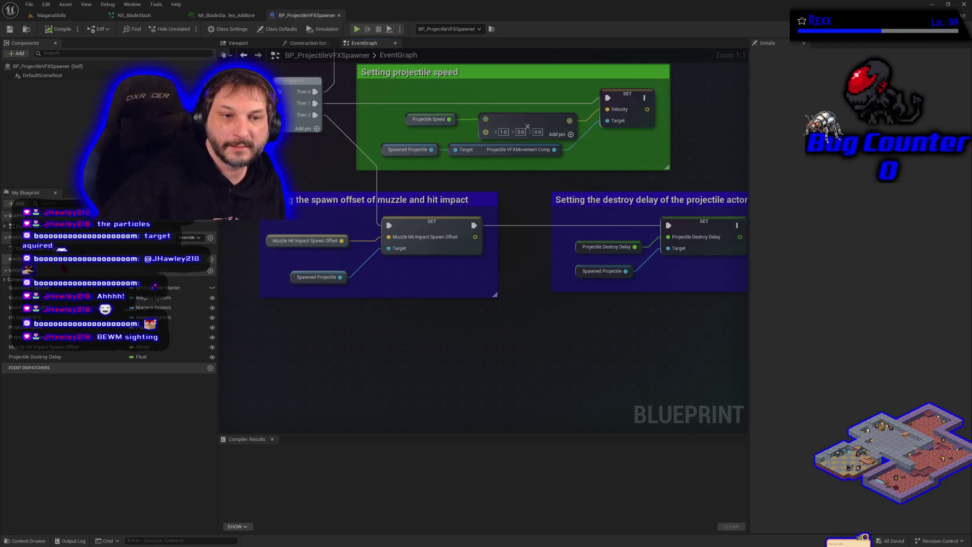
{"action": "scroll", "coordinate": [336, 346], "scroll_direction": "down", "scroll_amount": 4}
{"action": "scroll", "coordinate": [634, 278], "scroll_direction": "up", "scroll_amount": 2}
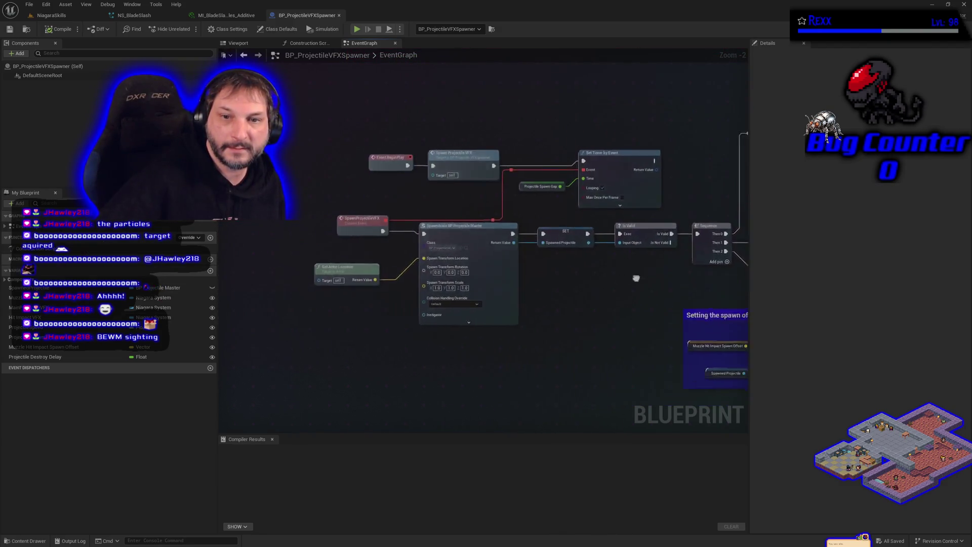
{"action": "left_click_drag", "start_coordinate": [673, 272], "coordinate": [572, 272]}
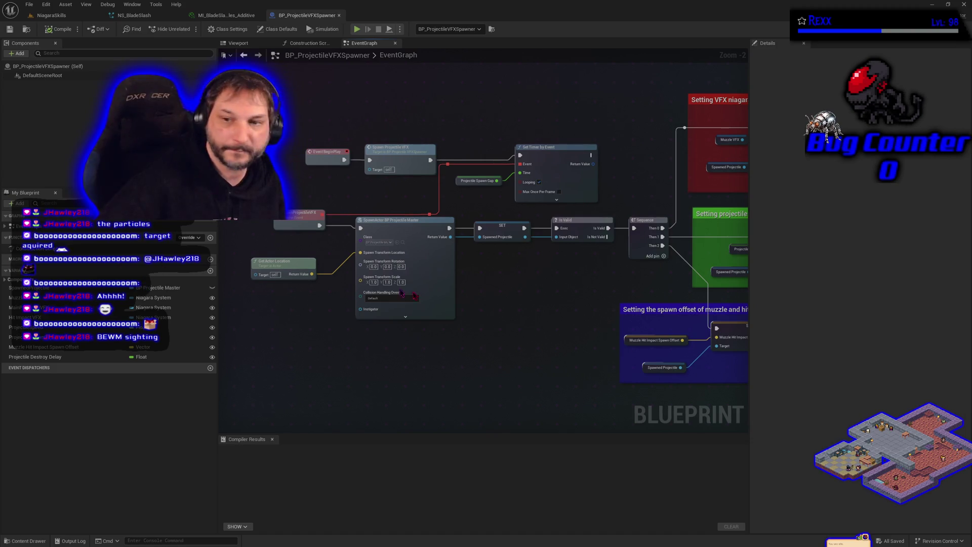
{"action": "mouse_move", "coordinate": [622, 362]}
{"action": "left_mouse_down"}
{"action": "mouse_move", "coordinate": [409, 271]}
{"action": "mouse_move", "coordinate": [319, 285]}
{"action": "left_mouse_up"}
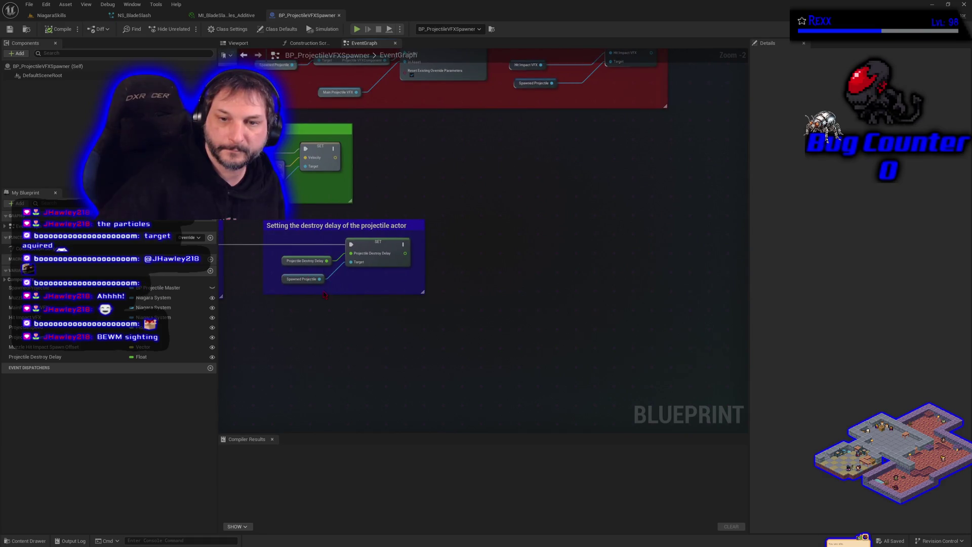
{"action": "left_click", "coordinate": [319, 280]}
{"action": "key", "text": "ctrl+c"}
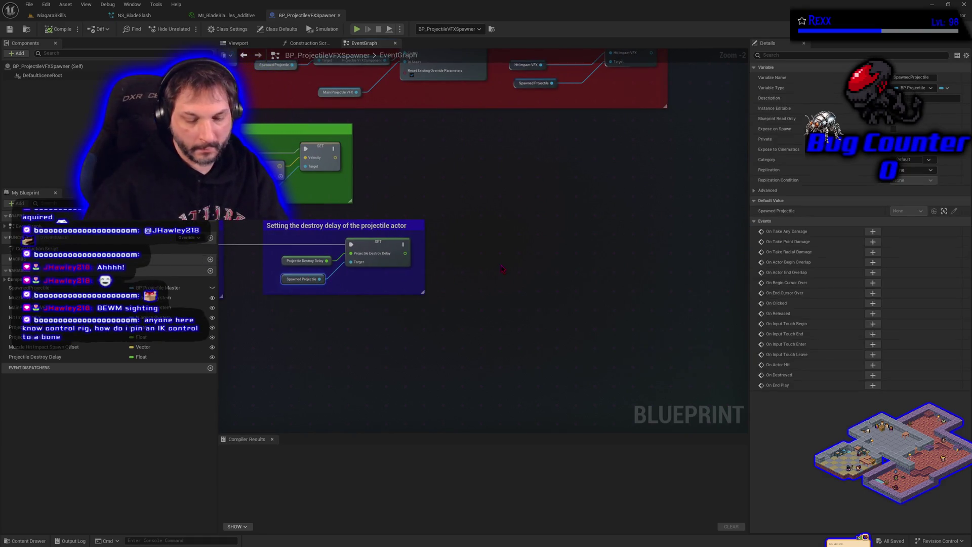
Step: Paste a Spawned Projectile getter and pull a Set Niagara Variable By String (Float) node from it
{"action": "key", "text": "ctrl+v"}
{"action": "left_click_drag", "start_coordinate": [499, 269], "coordinate": [435, 283]}
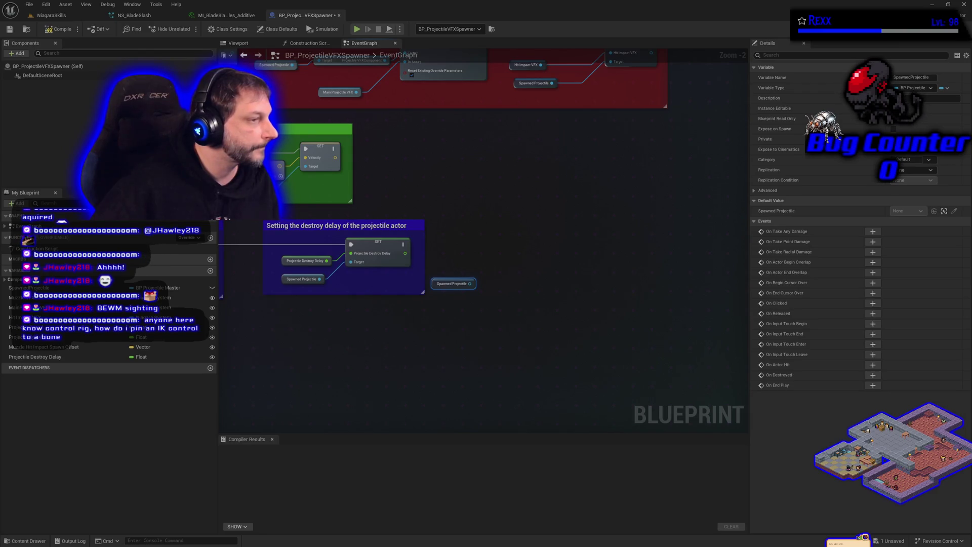
{"action": "left_click_drag", "start_coordinate": [470, 284], "coordinate": [486, 283]}
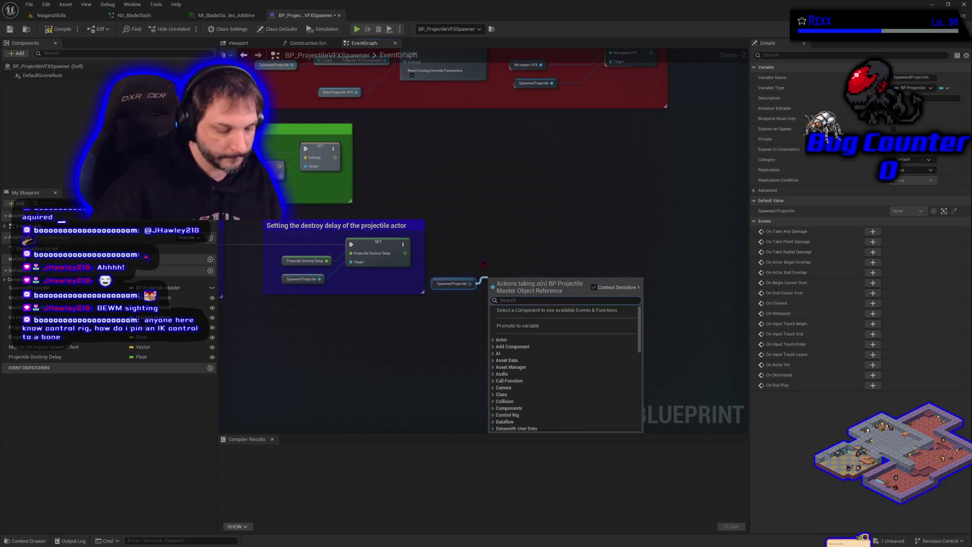
{"action": "type", "text": "set nia"}
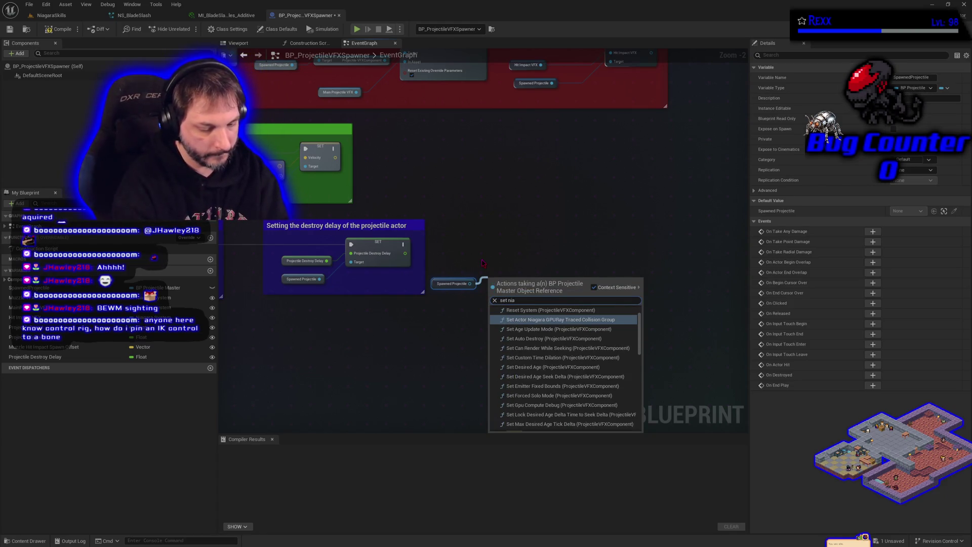
{"action": "type", "text": "gara"}
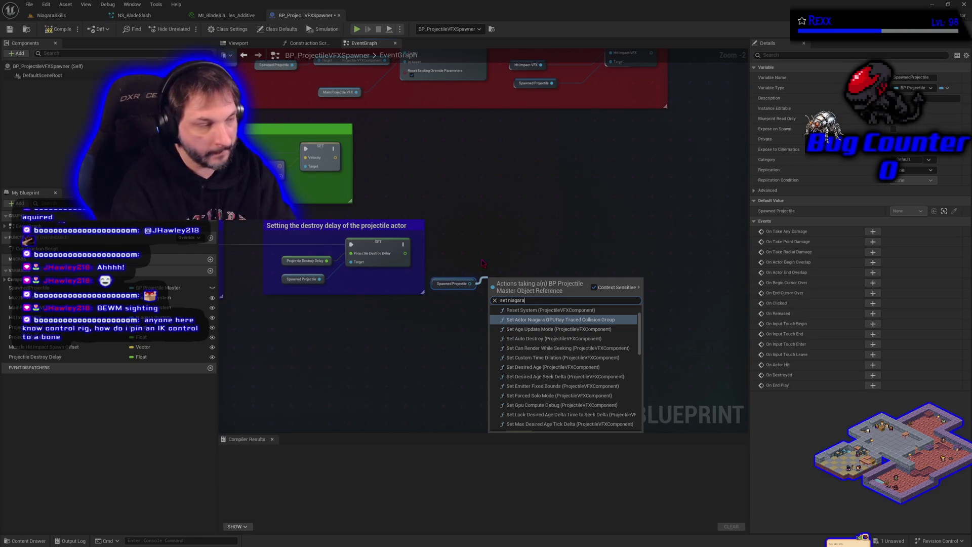
{"action": "type", "text": " vari"}
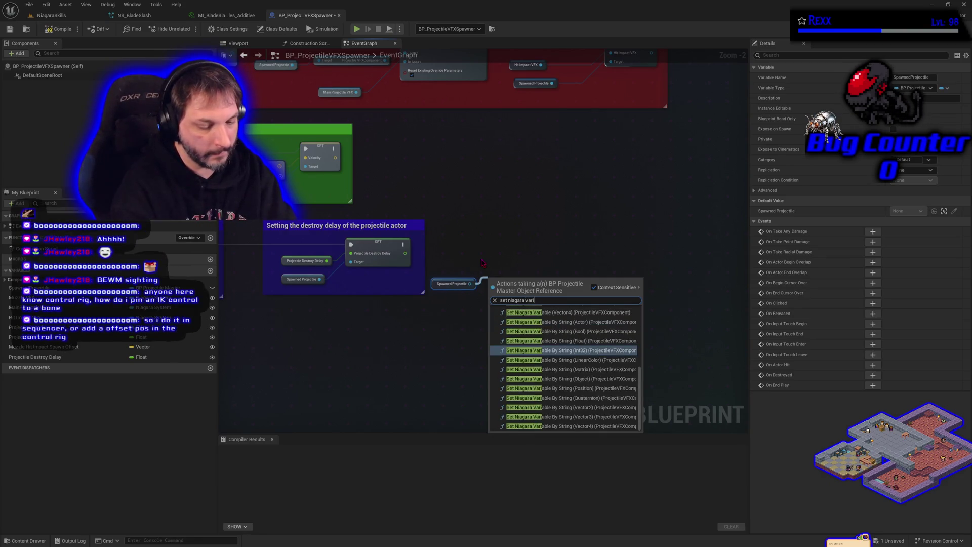
{"action": "type", "text": "able"}
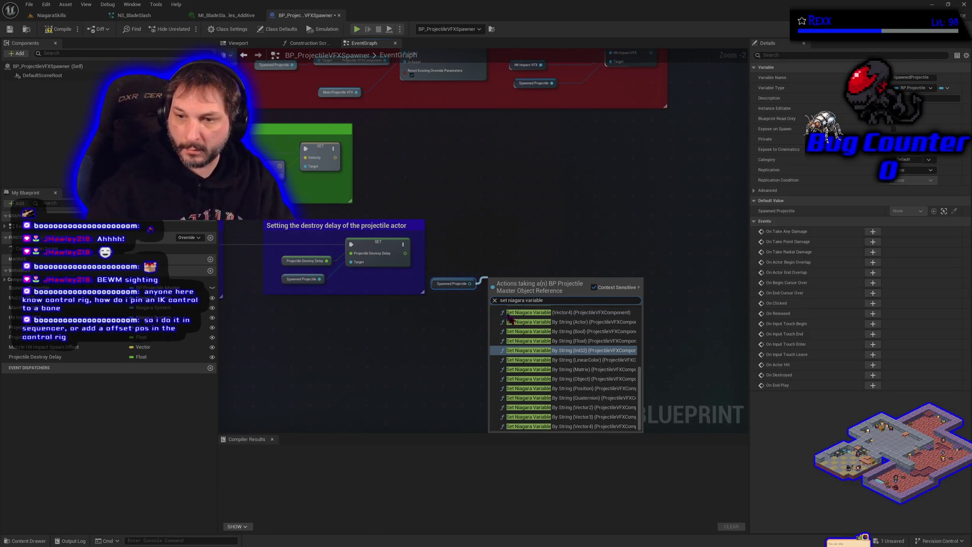
{"action": "left_click", "coordinate": [542, 341]}
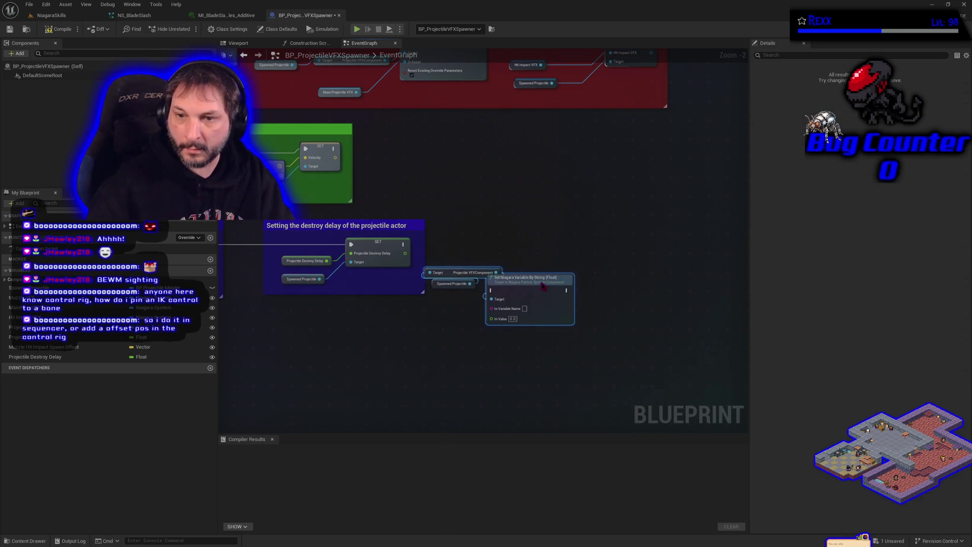
{"action": "mouse_move", "coordinate": [617, 300]}
{"action": "left_mouse_down"}
{"action": "mouse_move", "coordinate": [606, 296]}
{"action": "mouse_move", "coordinate": [646, 276]}
{"action": "mouse_move", "coordinate": [633, 268]}
{"action": "left_mouse_up"}
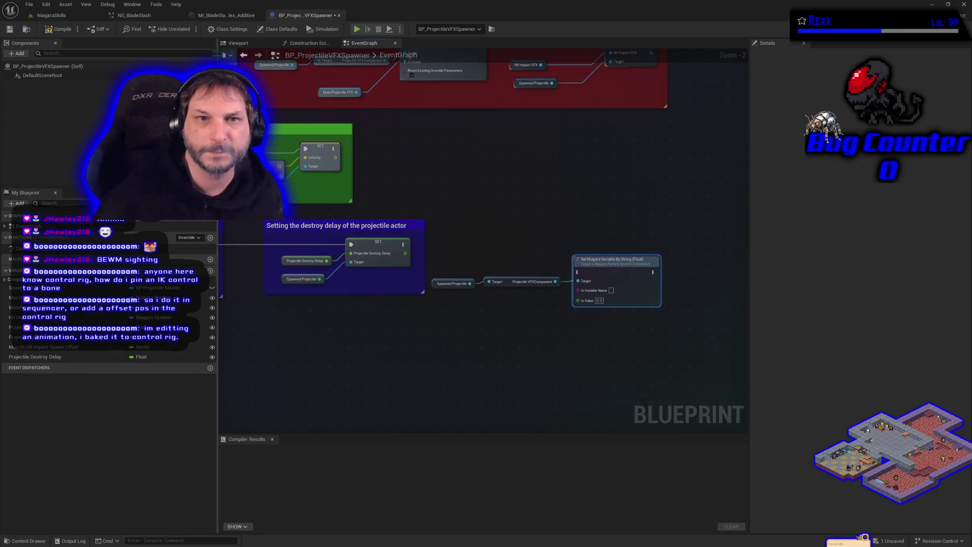
Step: Copy the DecorationParticlesLoopDuration name from NS_BladeSlash and paste it as the node's variable name
{"action": "left_click", "coordinate": [134, 15]}
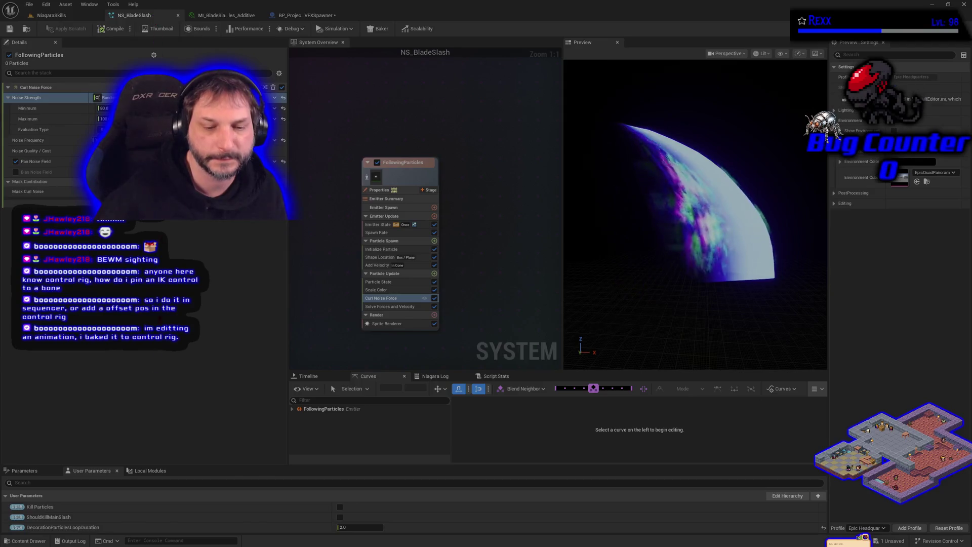
{"action": "right_click", "coordinate": [83, 527]}
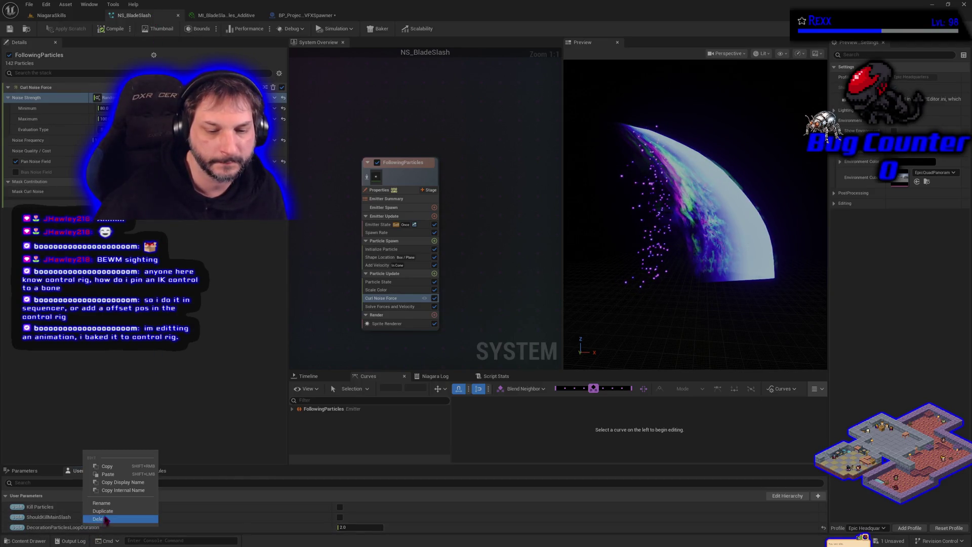
{"action": "left_click", "coordinate": [121, 484]}
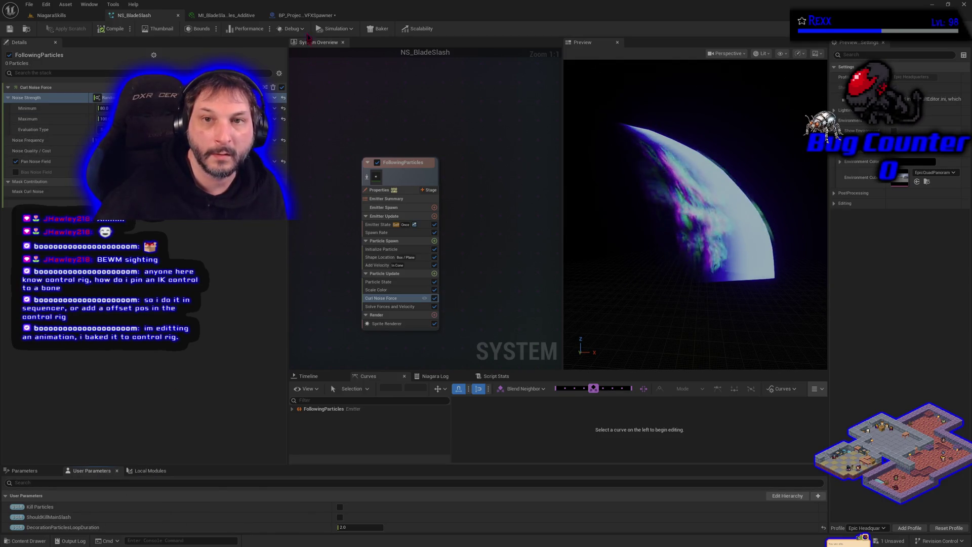
{"action": "left_click", "coordinate": [307, 15]}
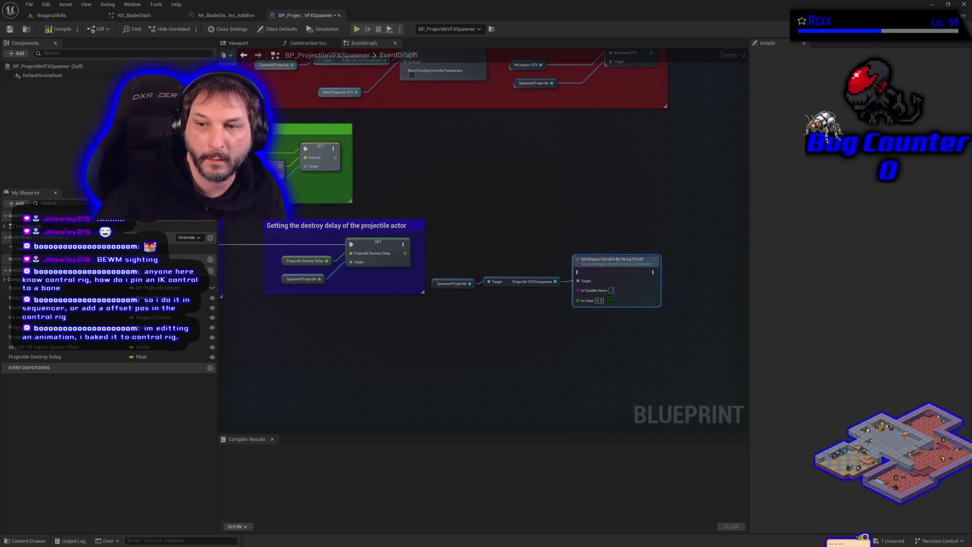
{"action": "left_click", "coordinate": [611, 291]}
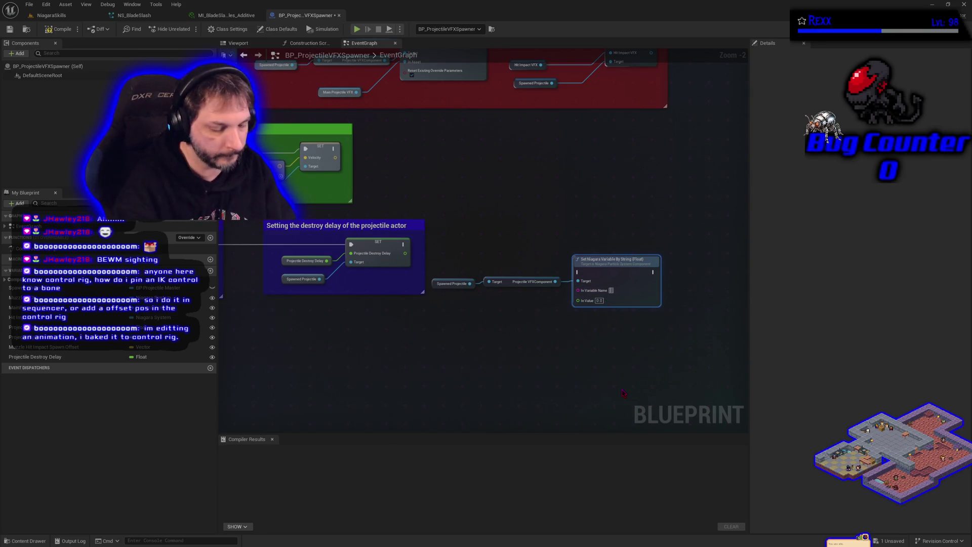
{"action": "key", "text": "ctrl+v"}
{"action": "left_click", "coordinate": [579, 365]}
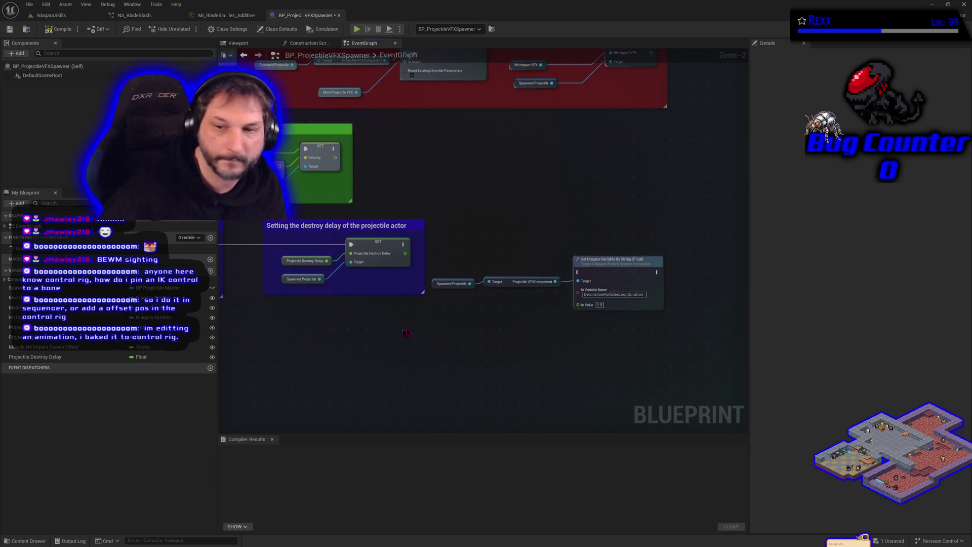
Step: Promote In Value to a float variable named DecorationParticlesLoopDuration, then compile and save
{"action": "right_click", "coordinate": [578, 305]}
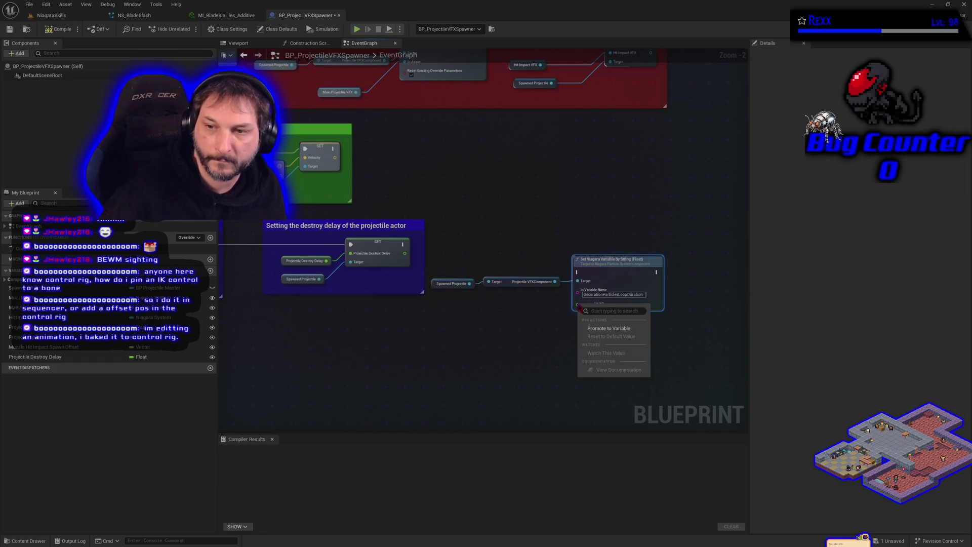
{"action": "left_click", "coordinate": [603, 328]}
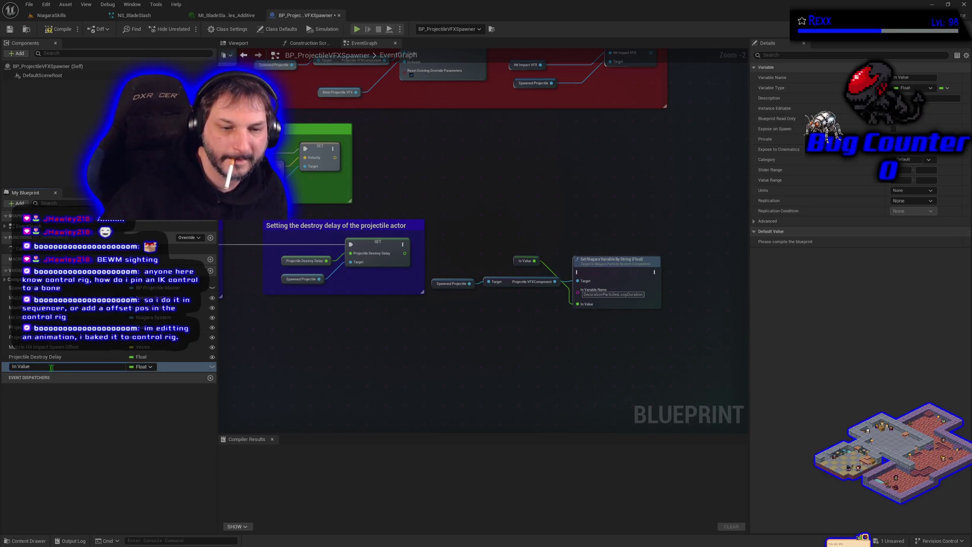
{"action": "key", "text": "ctrl+v"}
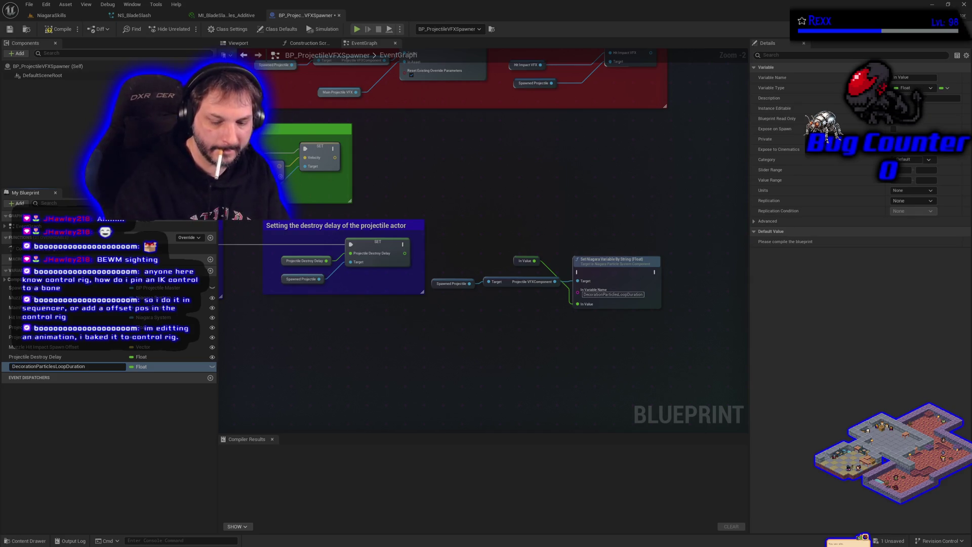
{"action": "key", "text": "Return"}
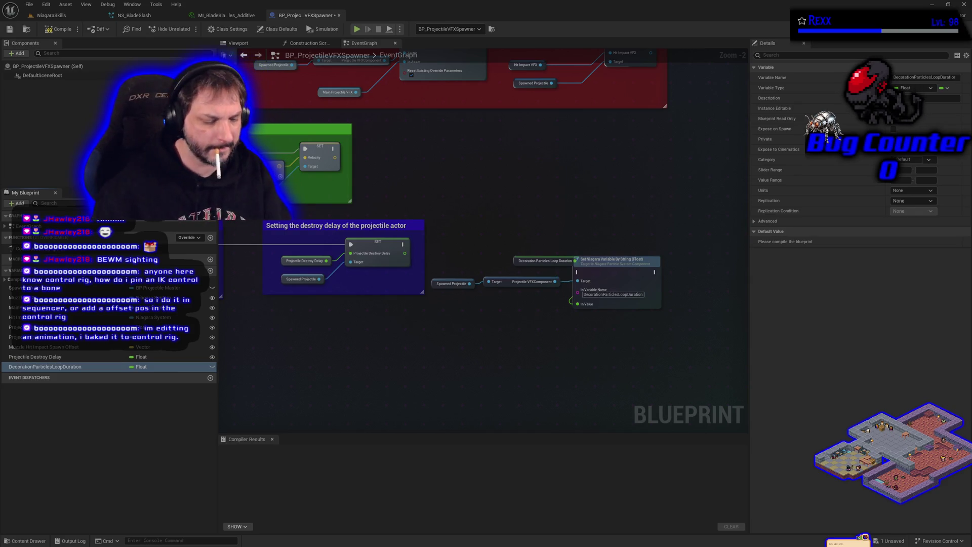
{"action": "left_click", "coordinate": [59, 31]}
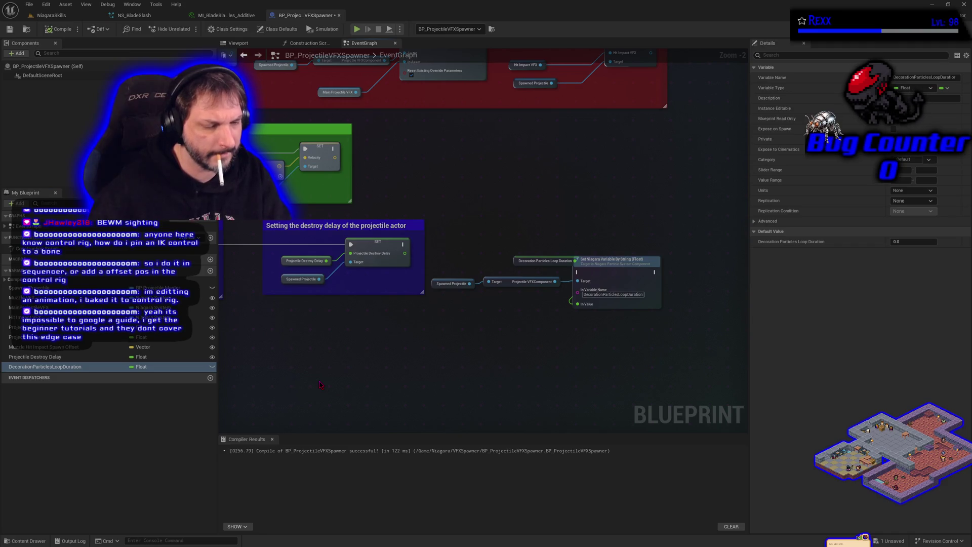
{"action": "key", "text": "ctrl+s"}
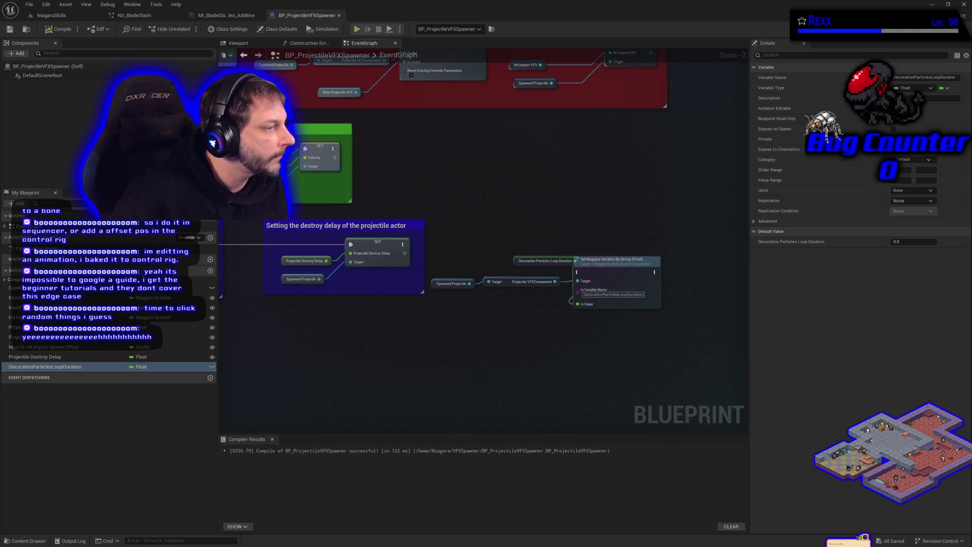
Step: Make DecorationParticlesLoopDuration instance editable, recompile, and place its getter beside the Set node
{"action": "left_click", "coordinate": [213, 367]}
{"action": "left_click", "coordinate": [59, 29]}
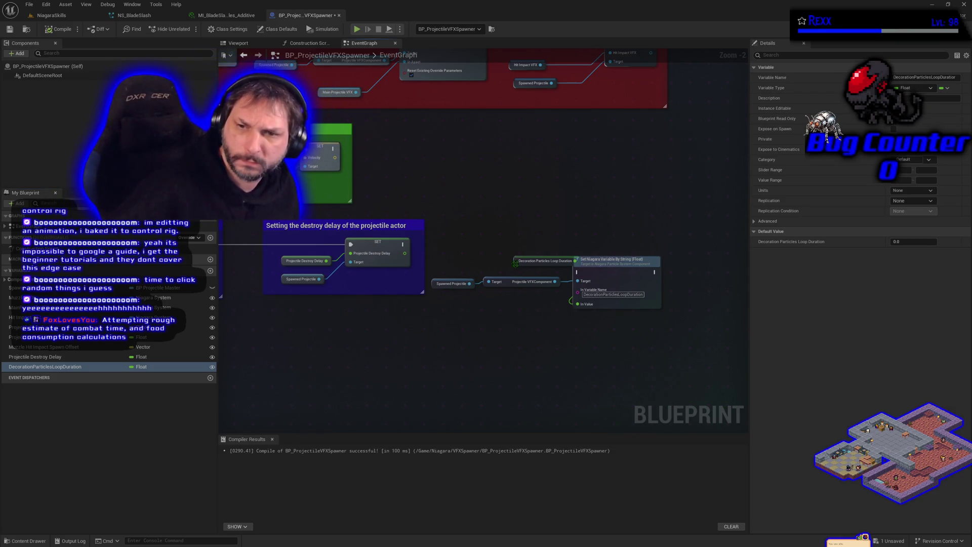
{"action": "mouse_move", "coordinate": [516, 263]}
{"action": "left_mouse_down"}
{"action": "mouse_move", "coordinate": [484, 310]}
{"action": "mouse_move", "coordinate": [498, 310]}
{"action": "left_mouse_up"}
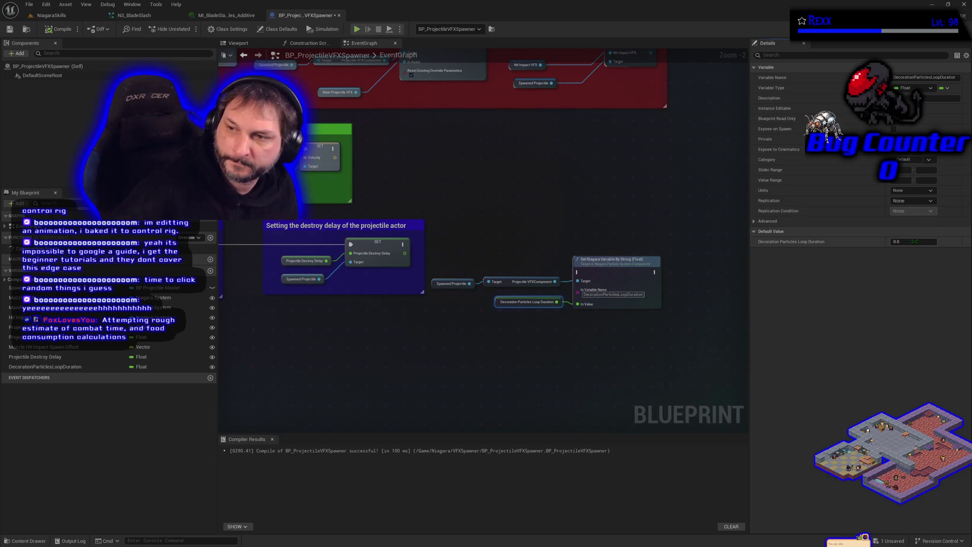
Step: Set DecorationParticlesLoopDuration's default value to 1.5 and recompile the Blueprint
{"action": "left_click", "coordinate": [914, 241]}
{"action": "type", "text": "1.5"}
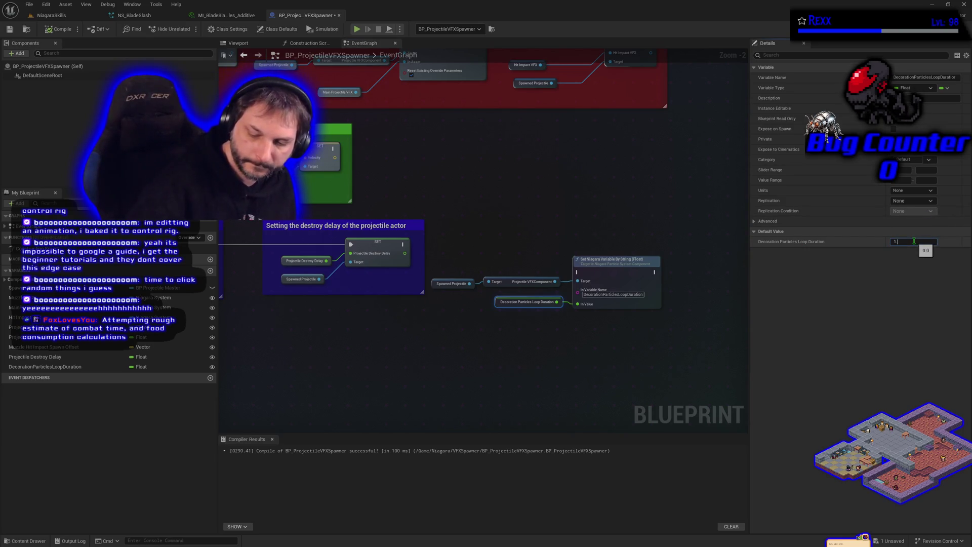
{"action": "key", "text": "Return"}
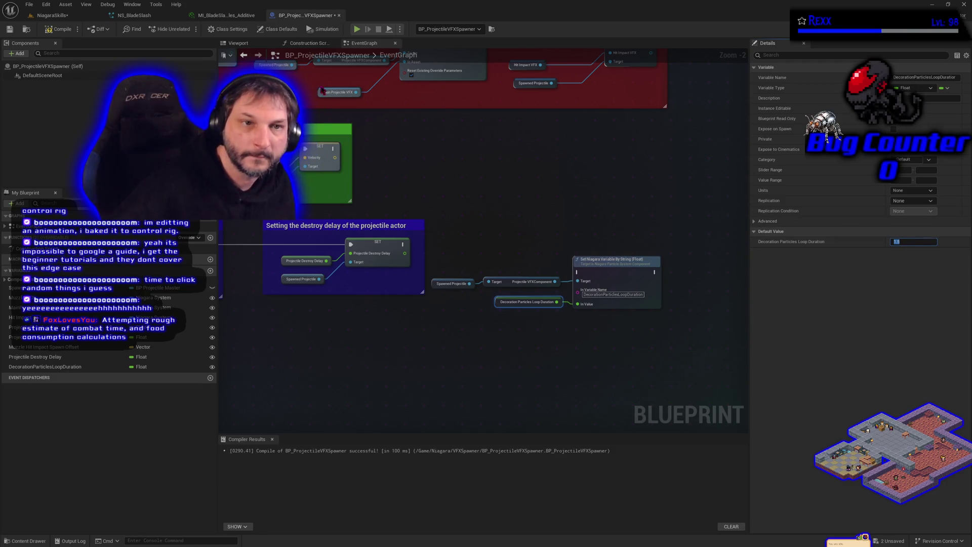
{"action": "type", "text": "1.5"}
{"action": "left_click", "coordinate": [63, 30]}
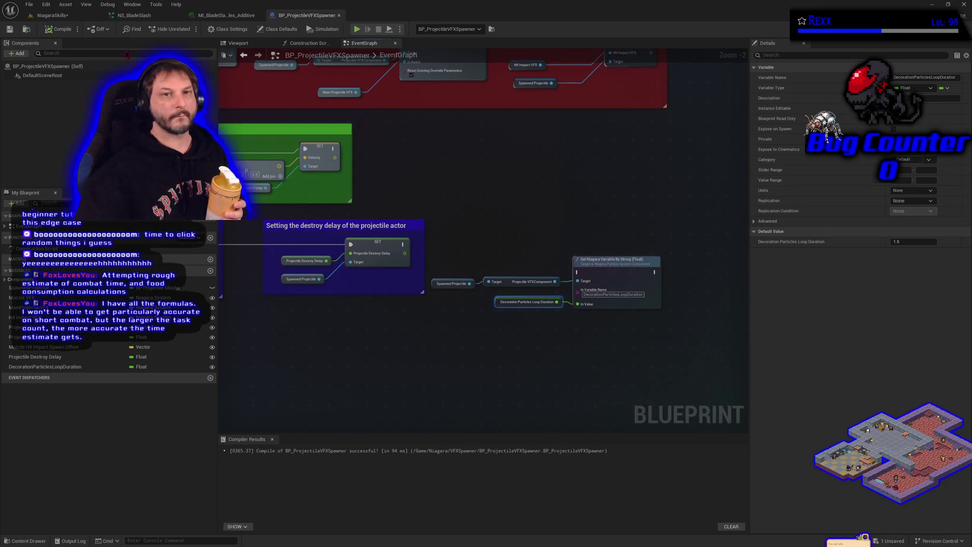
{"action": "left_click", "coordinate": [51, 15]}
Step: Save all, play-test the slash, then start adding a module to NS_BladeSlash's Particle Update
{"action": "left_click", "coordinate": [29, 4]}
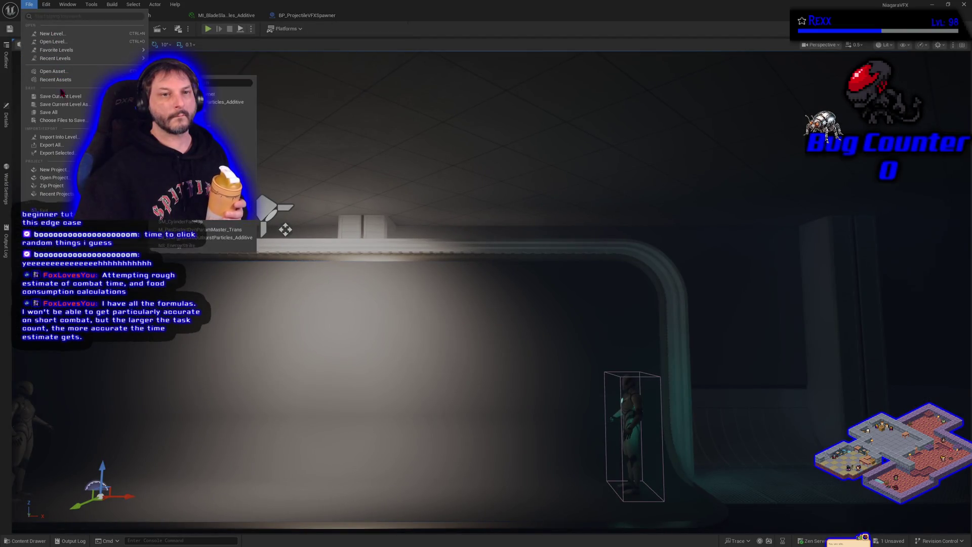
{"action": "left_click", "coordinate": [49, 112]}
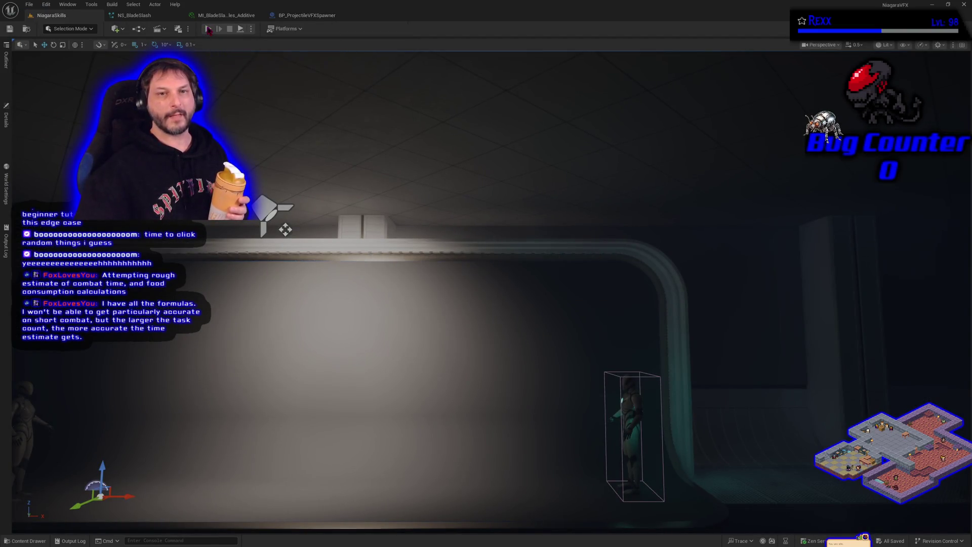
{"action": "left_click", "coordinate": [208, 29]}
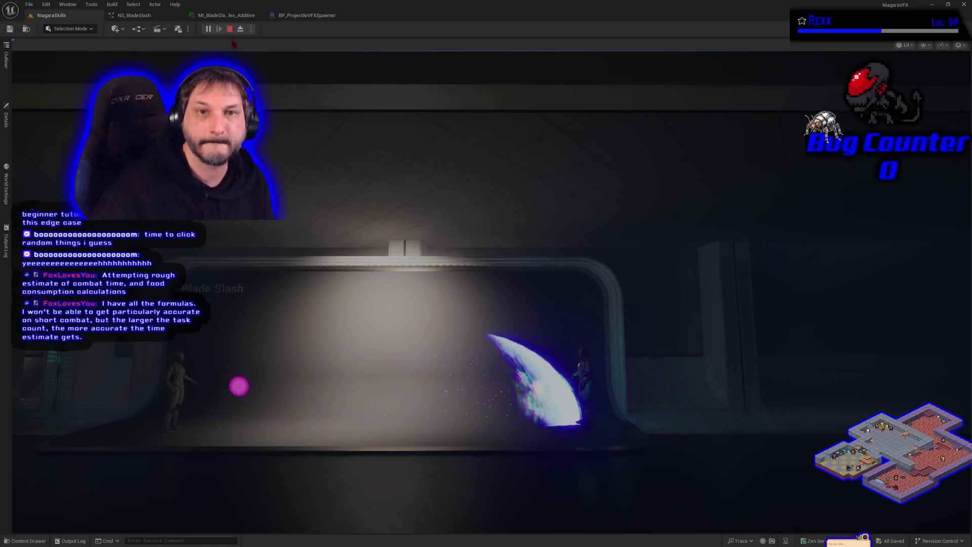
{"action": "key", "text": "Escape"}
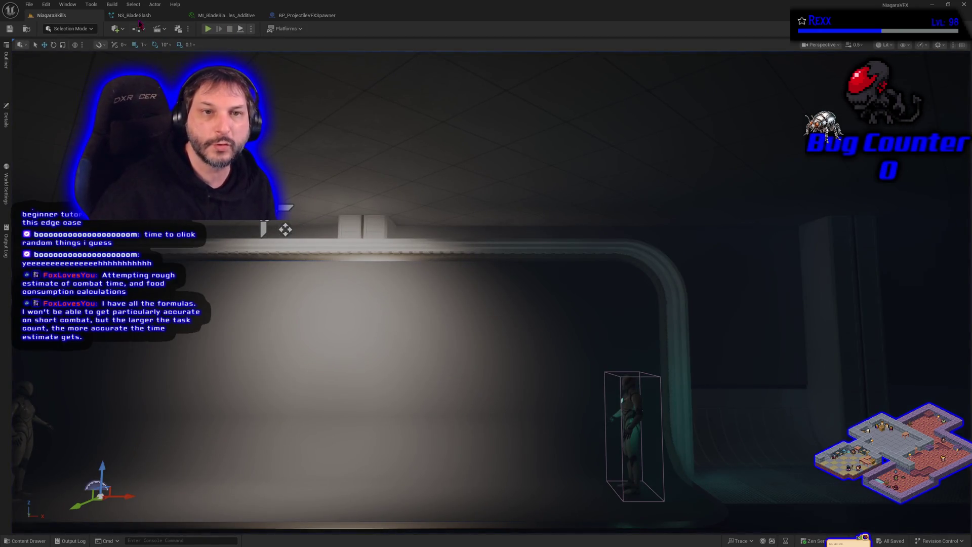
{"action": "left_click", "coordinate": [136, 15]}
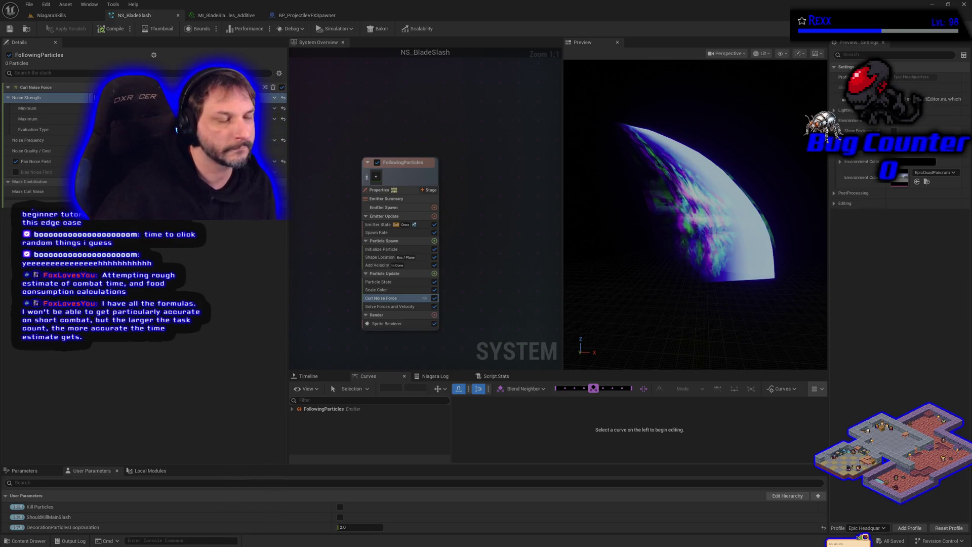
{"action": "left_click", "coordinate": [434, 274]}
{"action": "type", "text": "s"}
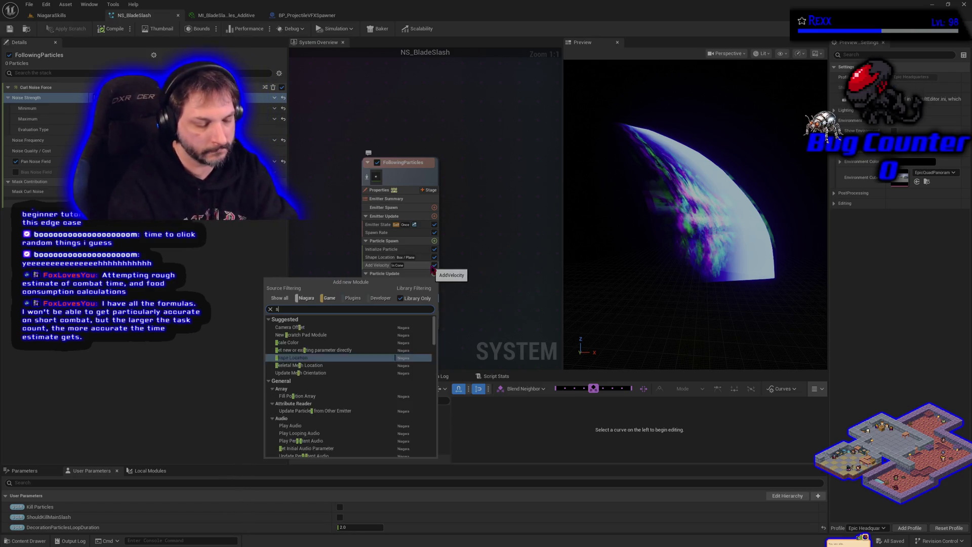
Step: Add the Scale Sprite Size module, save all, and play the NiagaraSkills level
{"action": "type", "text": "cale sprite"}
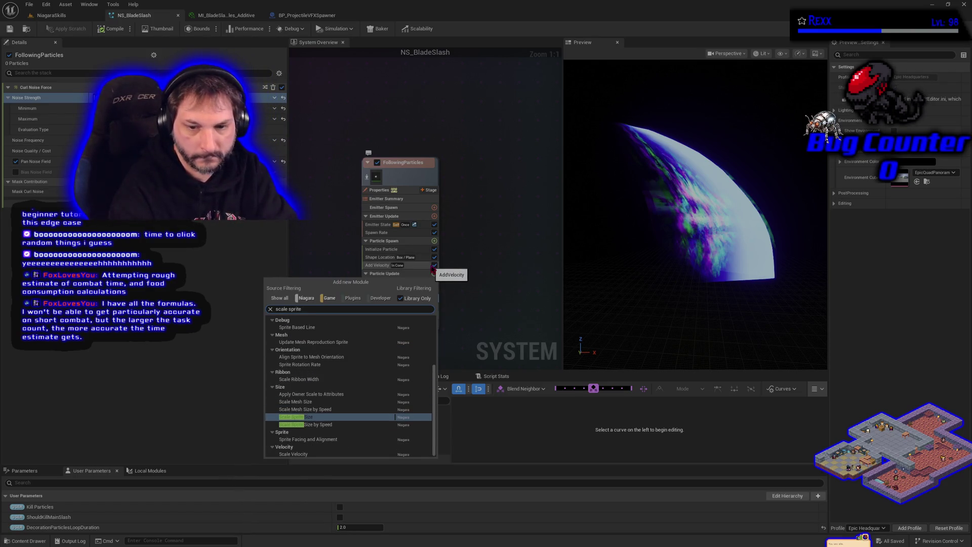
{"action": "key", "text": "Return"}
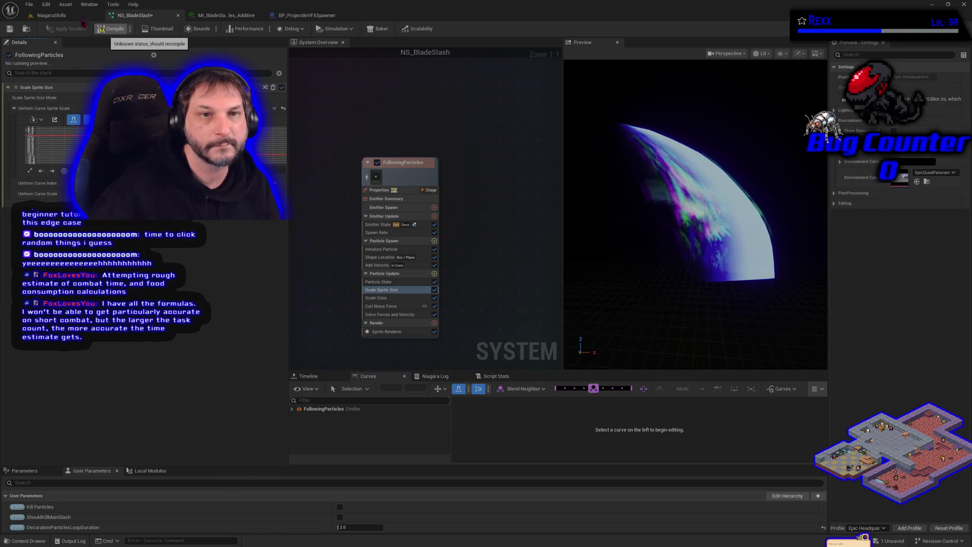
{"action": "left_click", "coordinate": [38, 8]}
{"action": "left_click", "coordinate": [56, 51]}
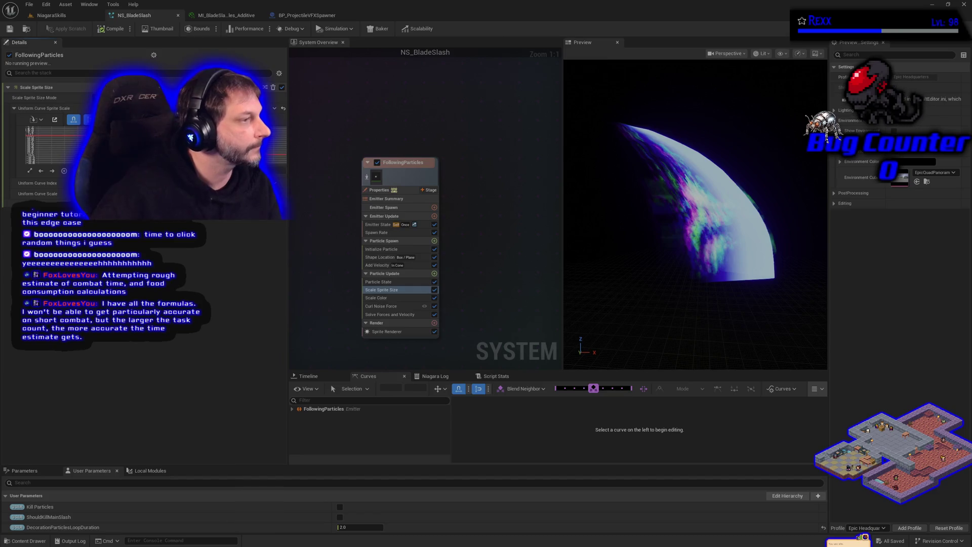
{"action": "left_click", "coordinate": [71, 15]}
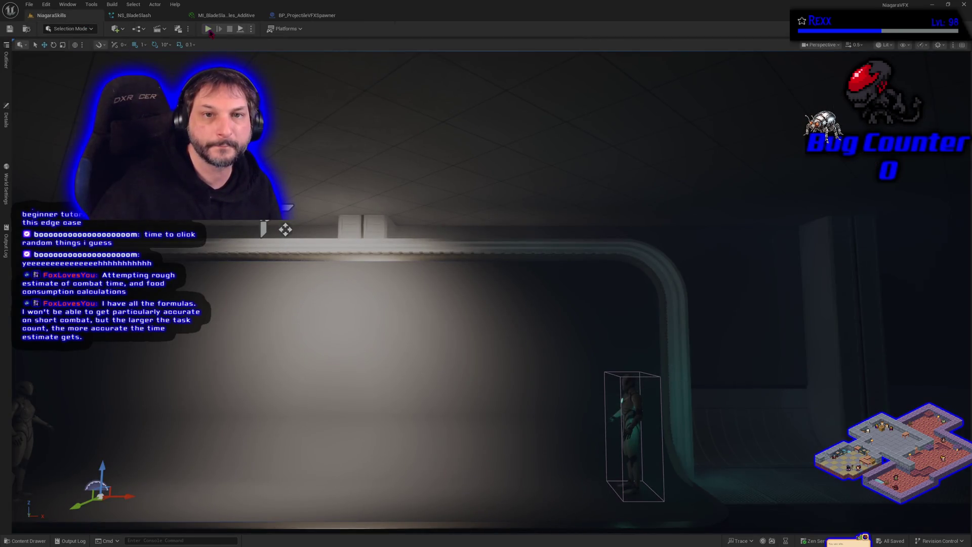
{"action": "left_click", "coordinate": [208, 29]}
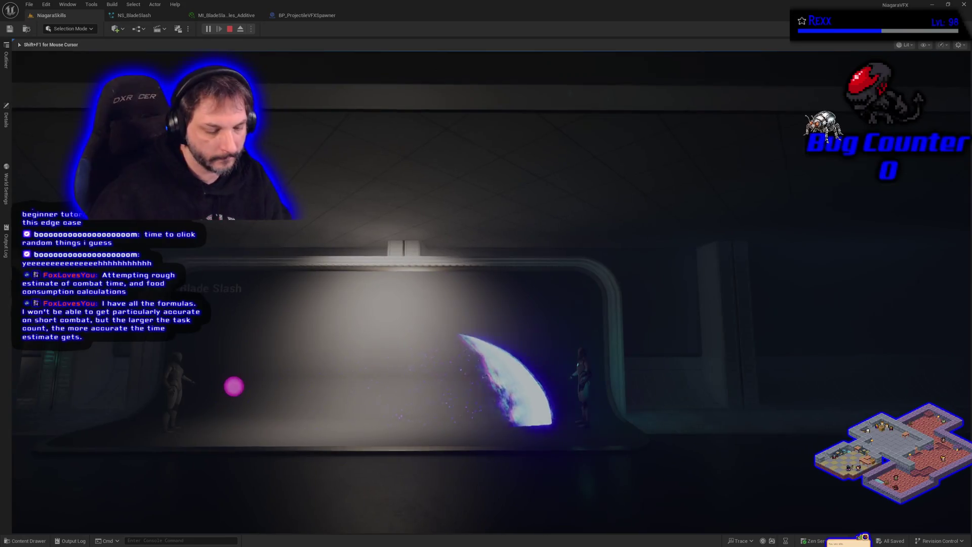
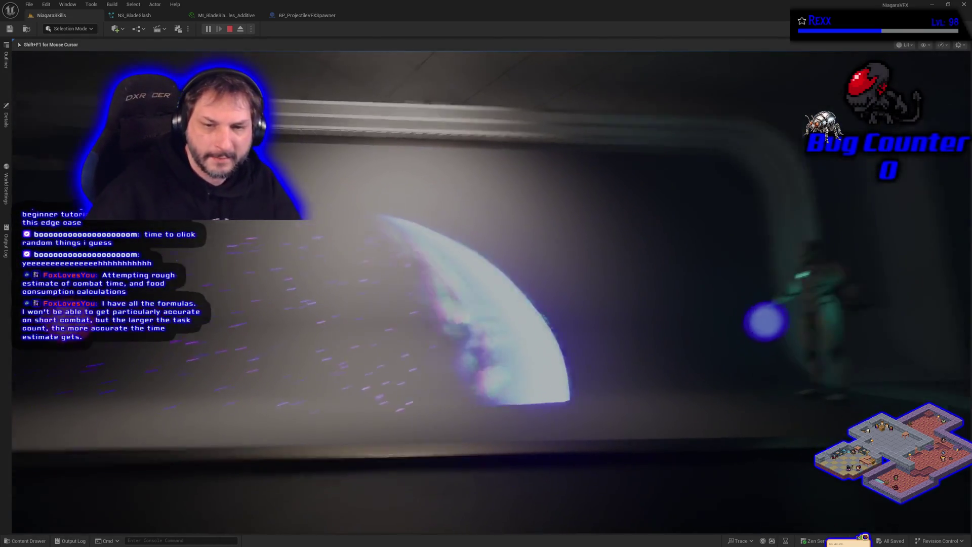
Step: End the play test and switch to the BP_ProjectileVFXSpawner blueprint
{"action": "key", "text": "Escape"}
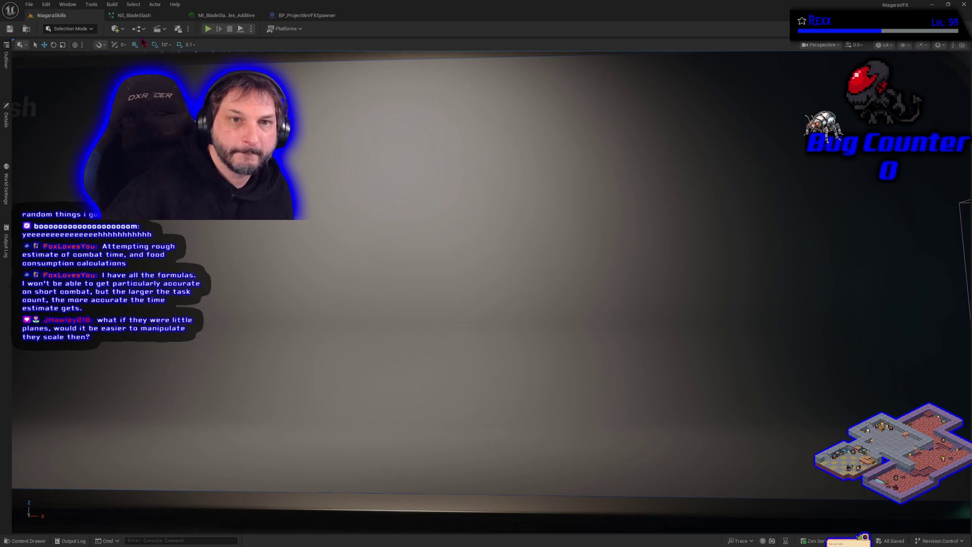
{"action": "left_click", "coordinate": [307, 17]}
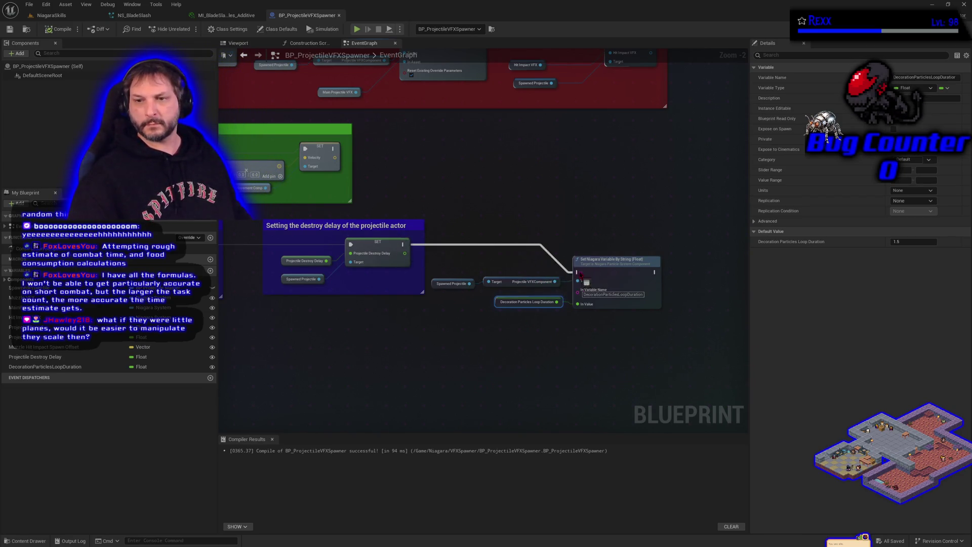
Step: Run a quick play test of the NiagaraSkills level and stop it
{"action": "left_click", "coordinate": [55, 15]}
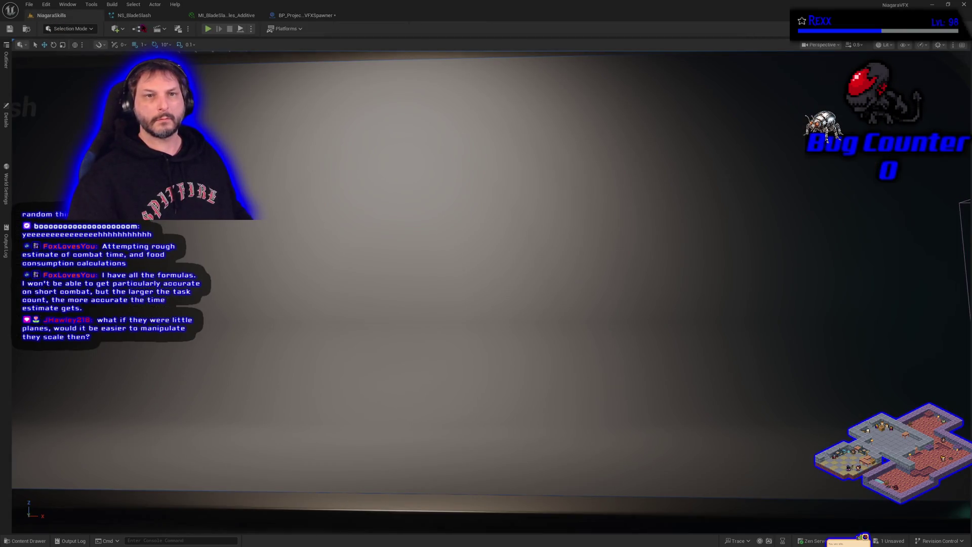
{"action": "left_click", "coordinate": [292, 19]}
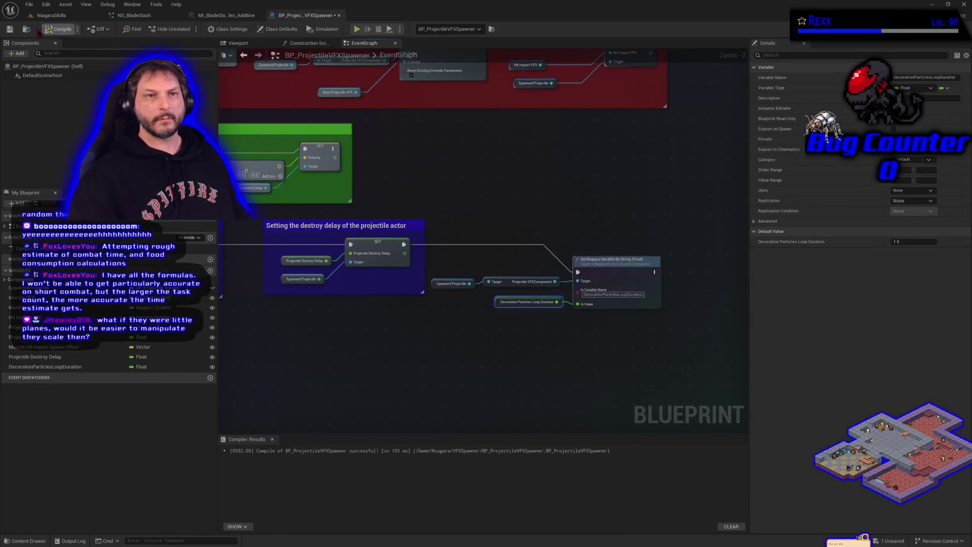
{"action": "left_click", "coordinate": [55, 16]}
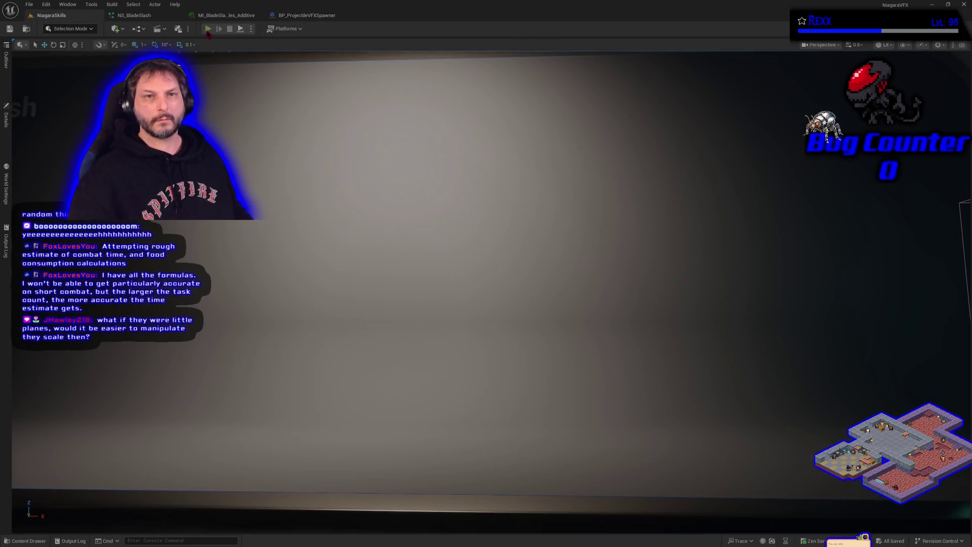
{"action": "left_click", "coordinate": [208, 31]}
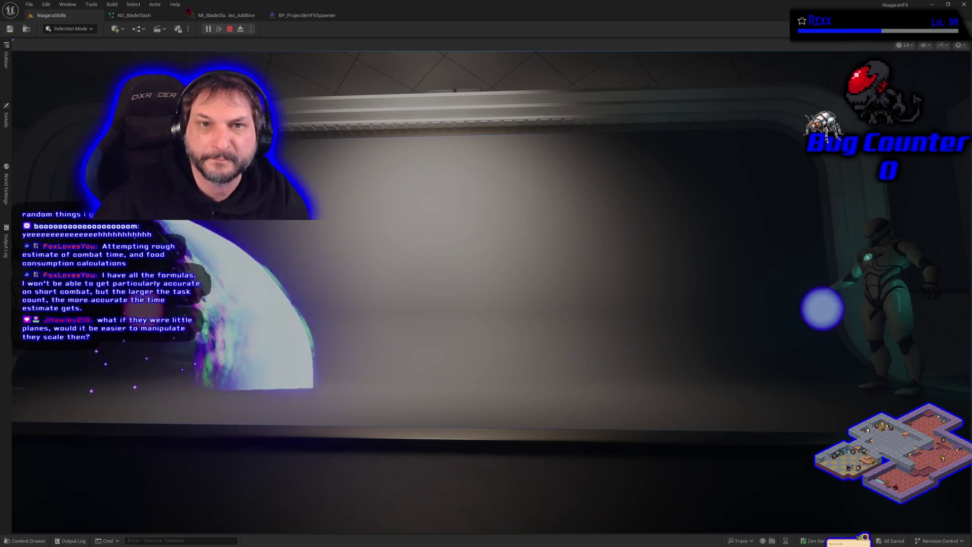
{"action": "key", "text": "Escape"}
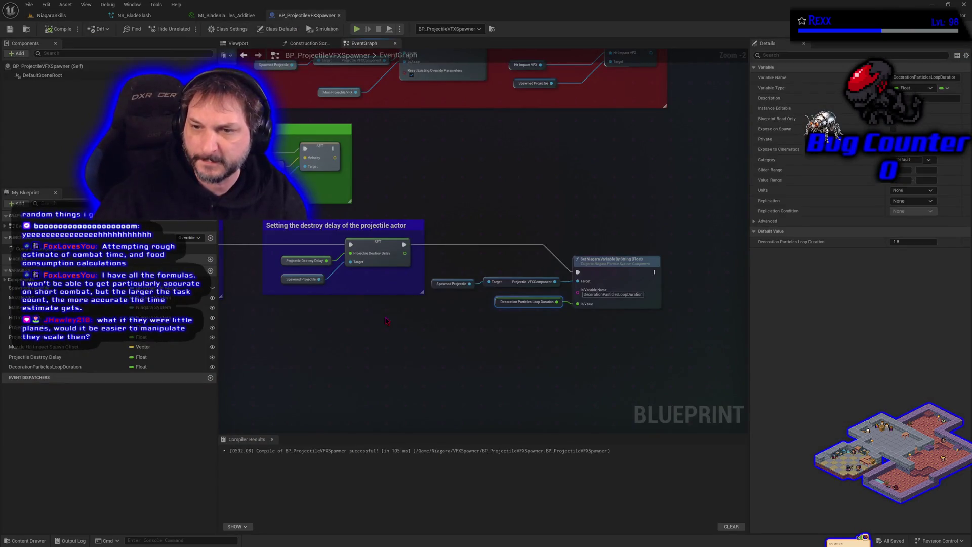
Step: Move the Set Niagara Variable nodes higher in the spawner blueprint graph
{"action": "left_click_drag", "start_coordinate": [467, 207], "coordinate": [663, 317]}
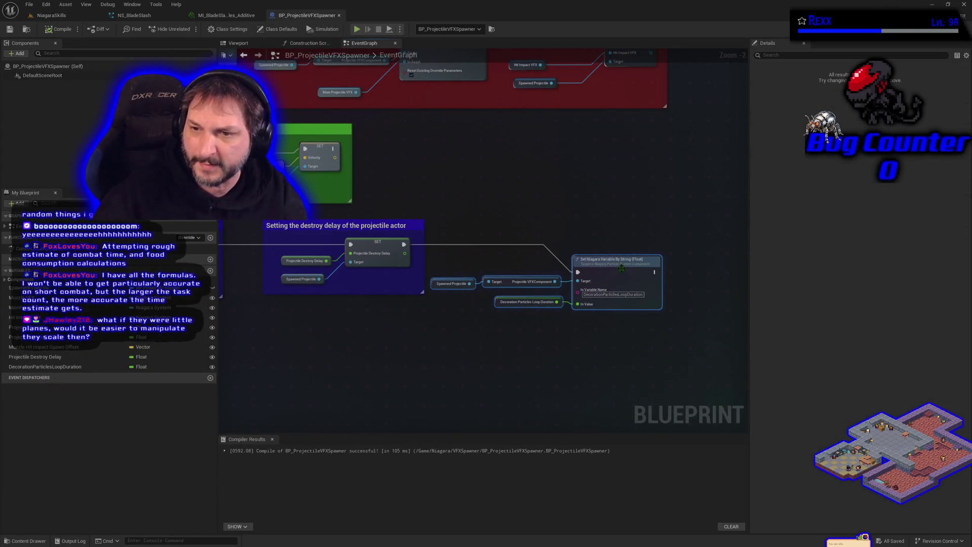
{"action": "left_click_drag", "start_coordinate": [618, 260], "coordinate": [613, 234]}
{"action": "left_click", "coordinate": [603, 302]}
{"action": "scroll", "coordinate": [532, 335], "scroll_direction": "down", "scroll_amount": 1}
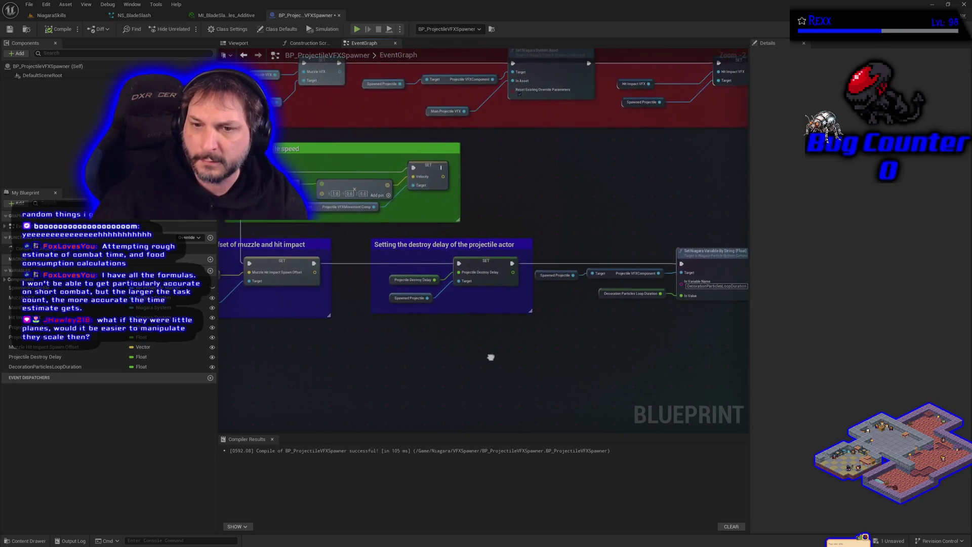
{"action": "scroll", "coordinate": [445, 366], "scroll_direction": "down", "scroll_amount": 1}
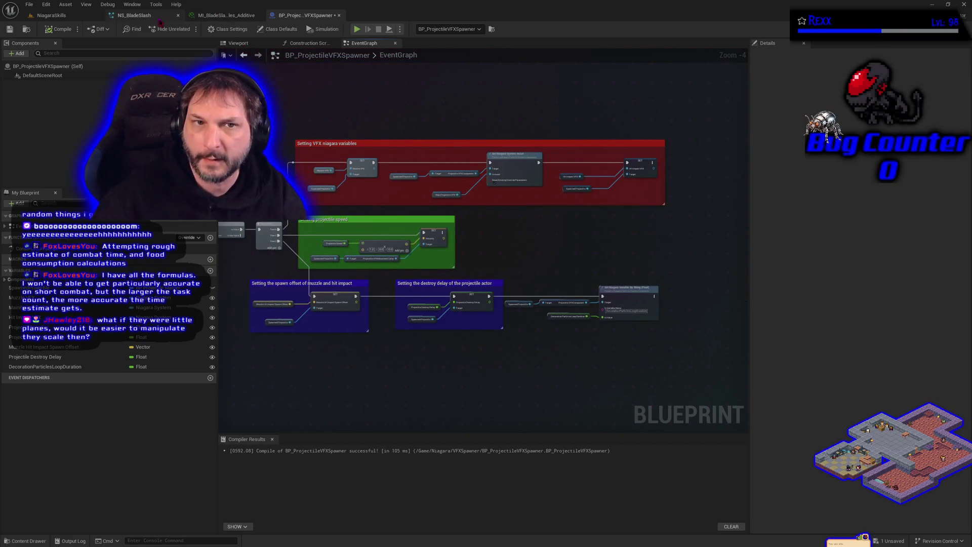
{"action": "left_click", "coordinate": [145, 17]}
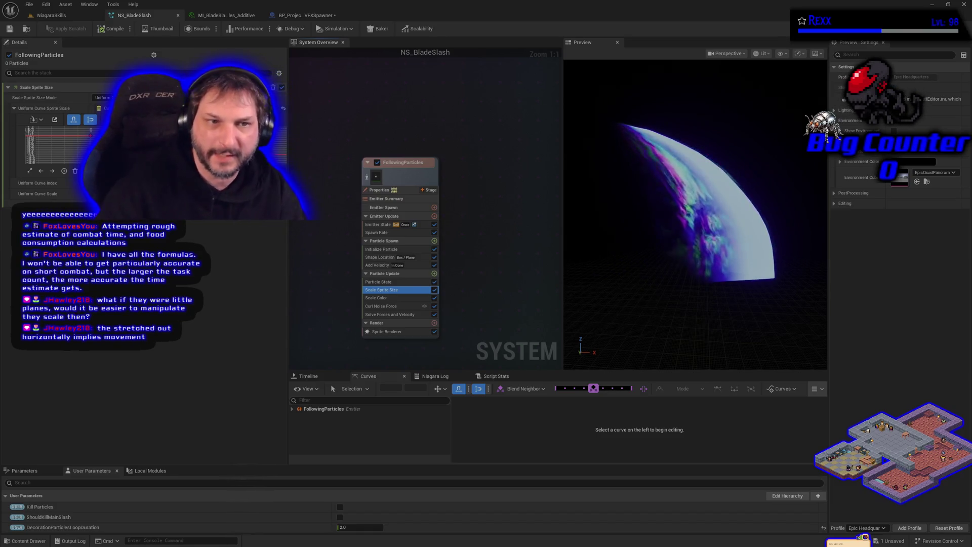
Step: Set FollowingParticles' Scale Sprite Size Mode to Non-Uniform Curve
{"action": "left_click", "coordinate": [103, 97]}
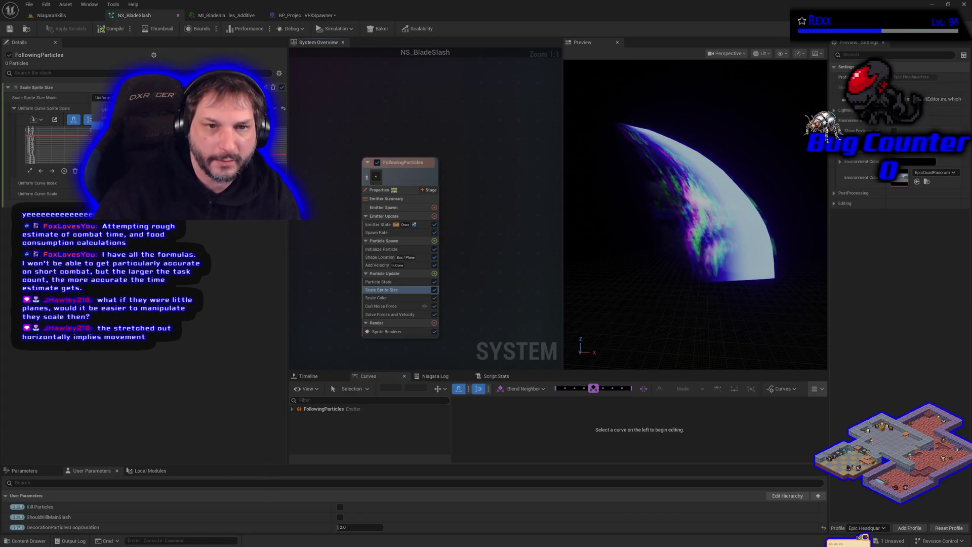
{"action": "left_click", "coordinate": [104, 133]}
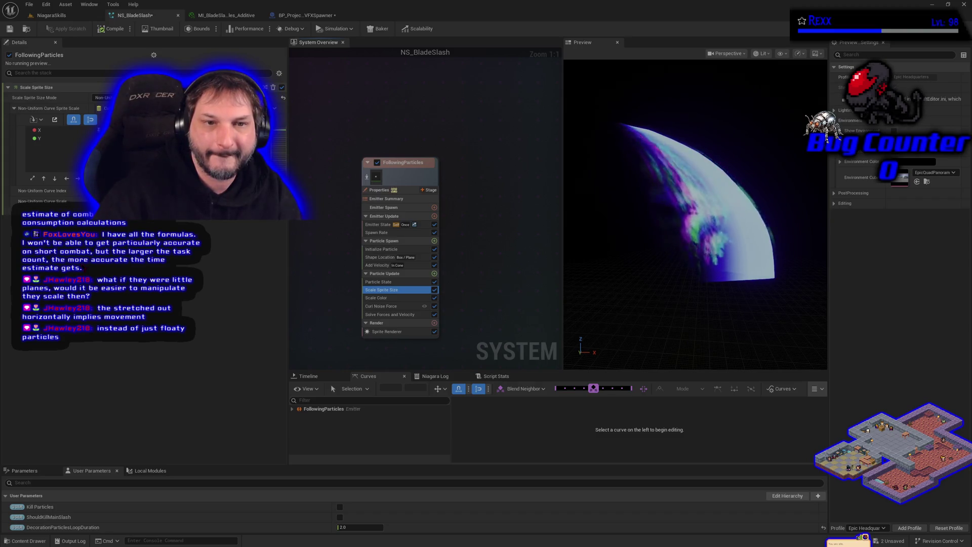
Step: Compare the X and Y sprite-scale curves, then save NS_BladeSlash
{"action": "left_click", "coordinate": [48, 132]}
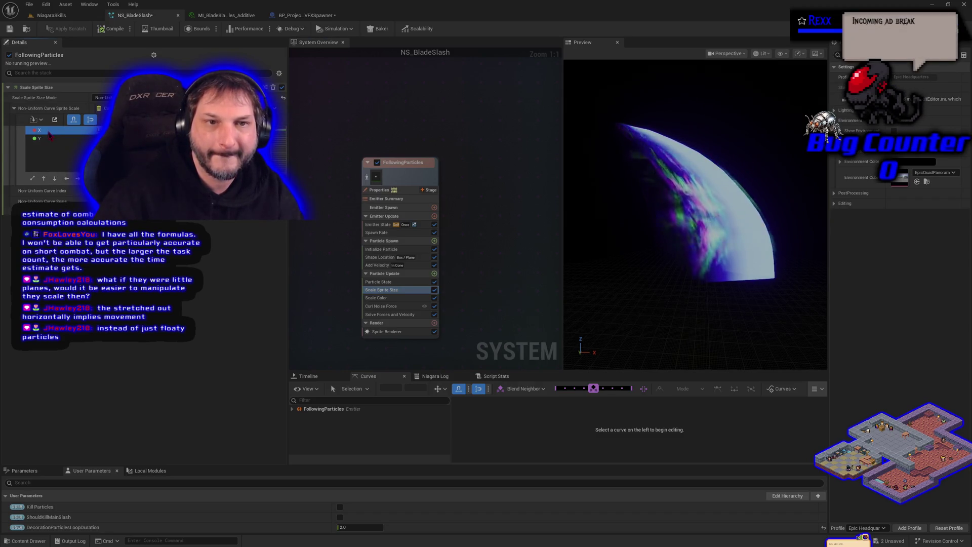
{"action": "left_click", "coordinate": [51, 138]}
{"action": "left_click", "coordinate": [51, 130]}
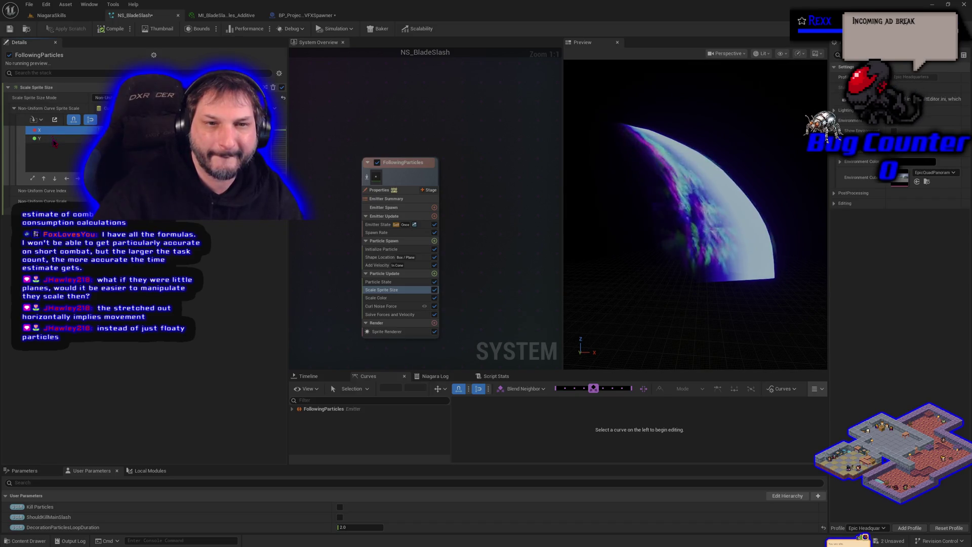
{"action": "left_click", "coordinate": [54, 139]}
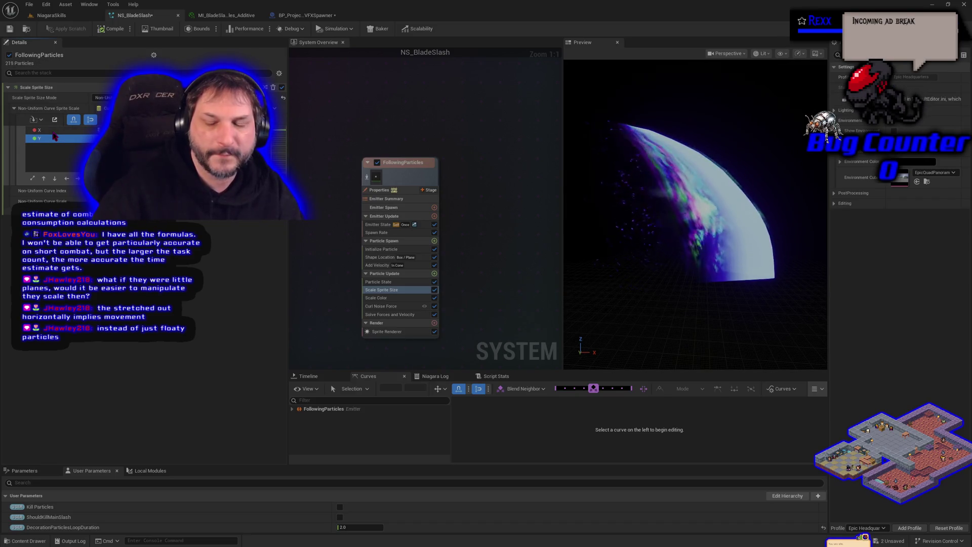
{"action": "left_click", "coordinate": [54, 131]}
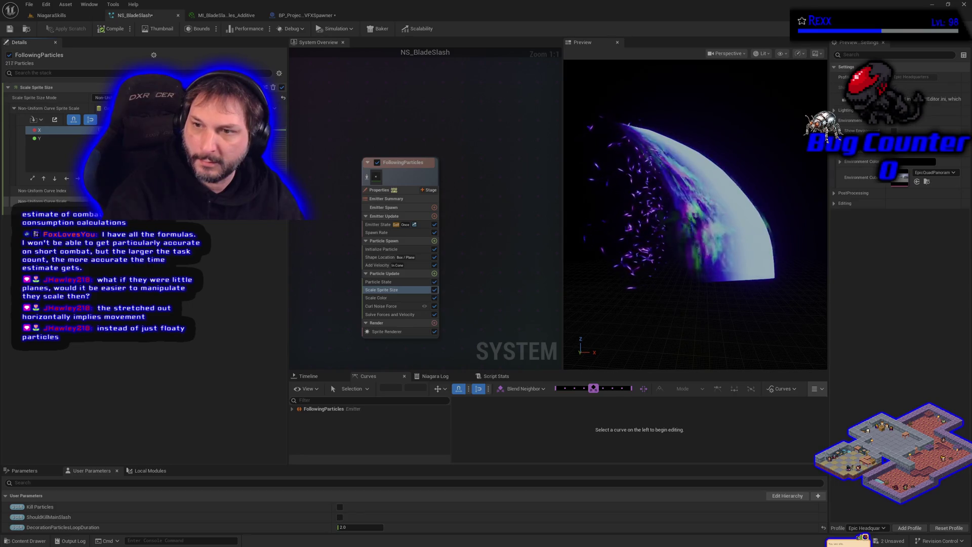
{"action": "left_click", "coordinate": [65, 139]}
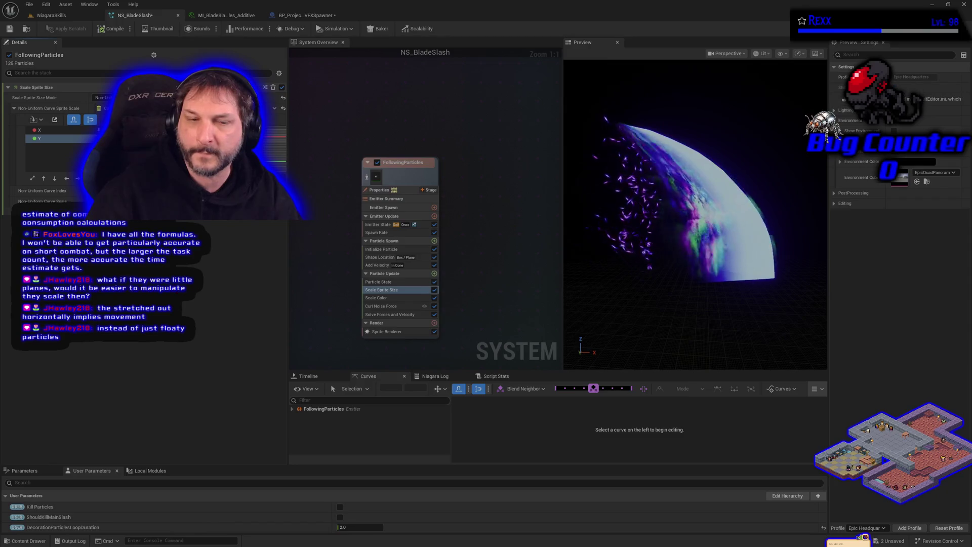
{"action": "left_click", "coordinate": [48, 131]}
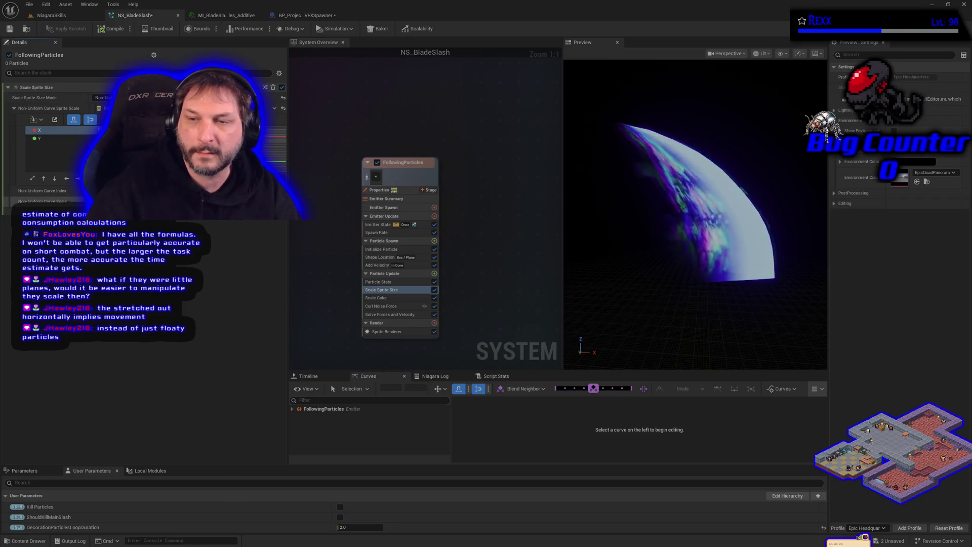
{"action": "key", "text": "ctrl+s"}
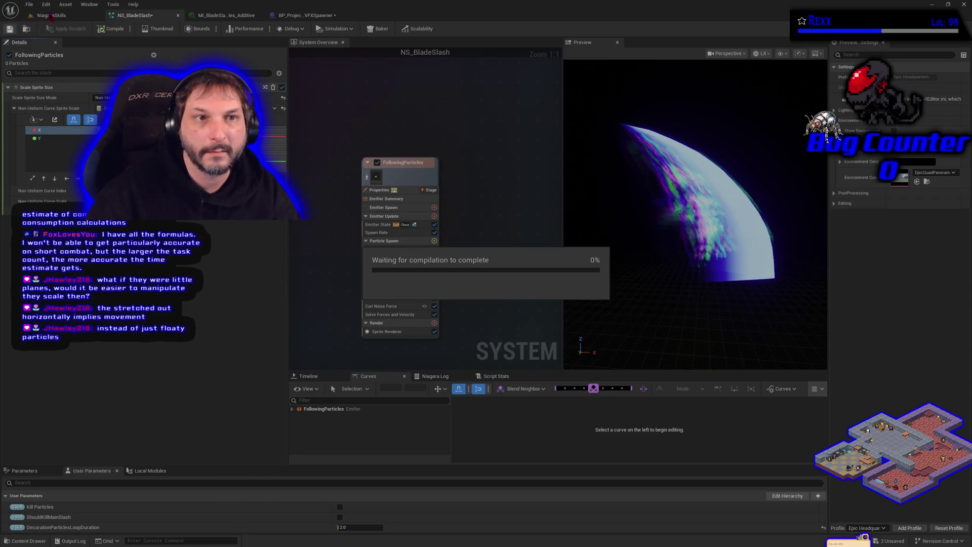
Step: Play and stop the NiagaraSkills level, then reopen the NS_BladeSlash editor
{"action": "left_click", "coordinate": [51, 16]}
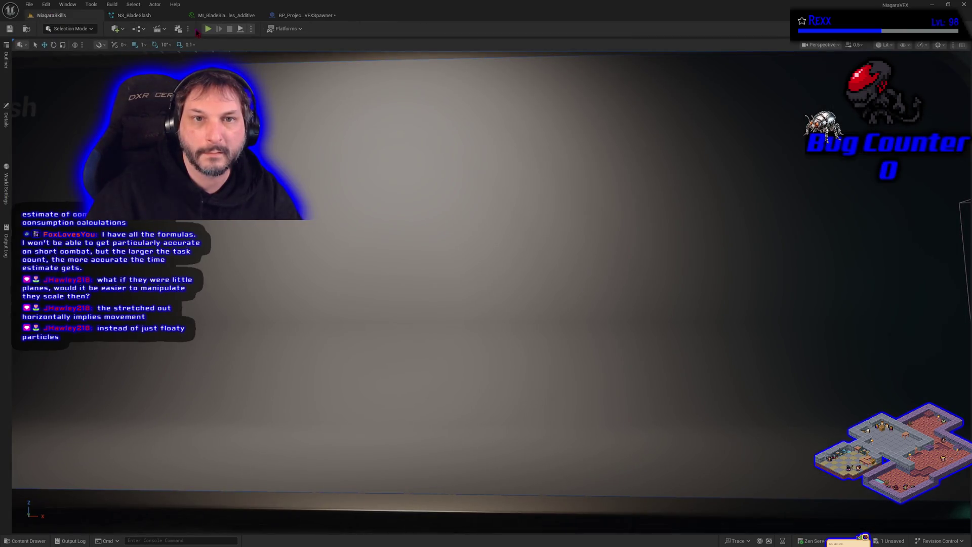
{"action": "left_click", "coordinate": [208, 29]}
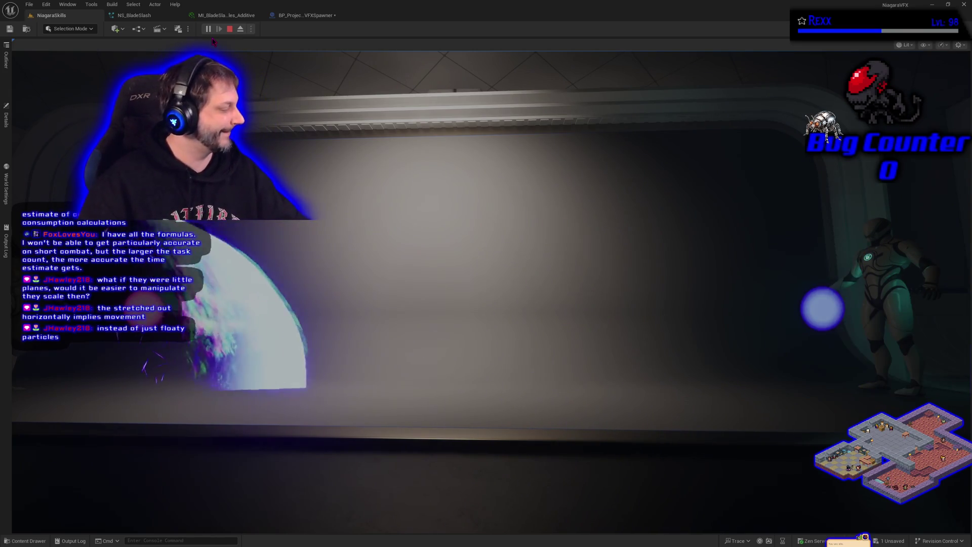
{"action": "key", "text": "Escape"}
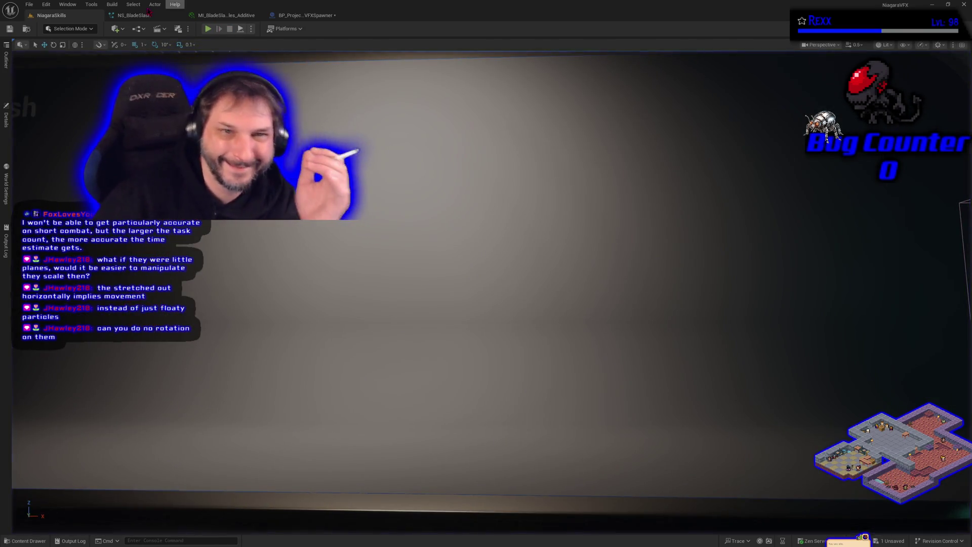
{"action": "left_click", "coordinate": [147, 15]}
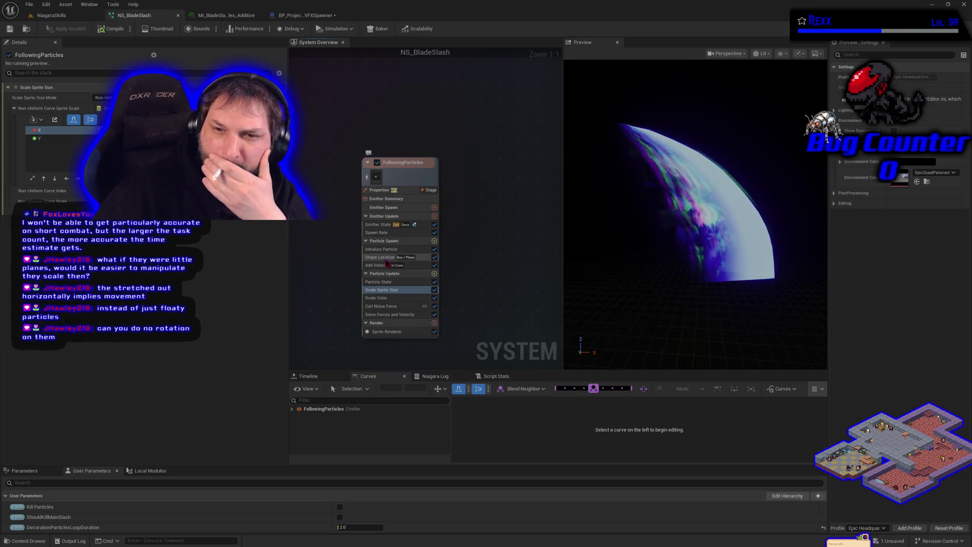
Step: Turn off FollowingParticles' particle rotation and play-test the level
{"action": "left_click", "coordinate": [388, 265]}
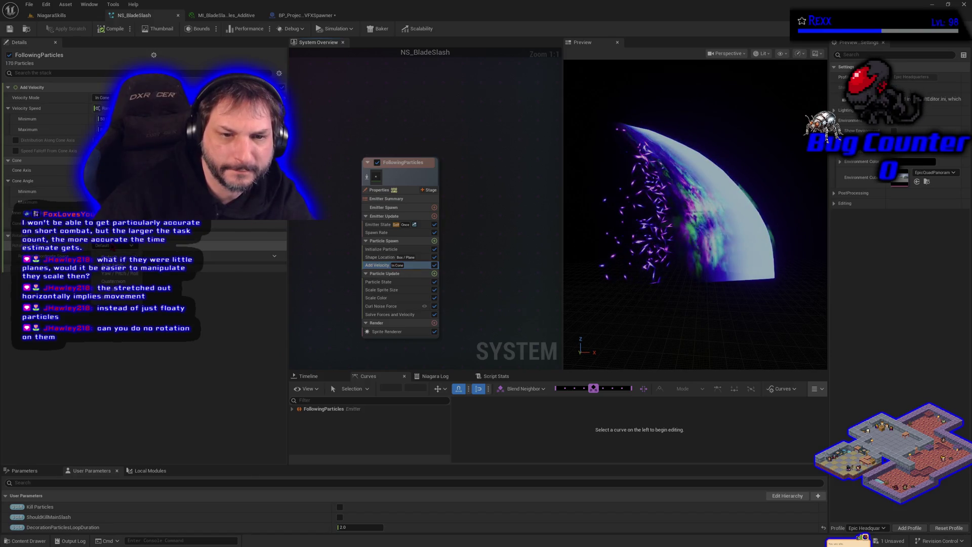
{"action": "left_click", "coordinate": [121, 257]}
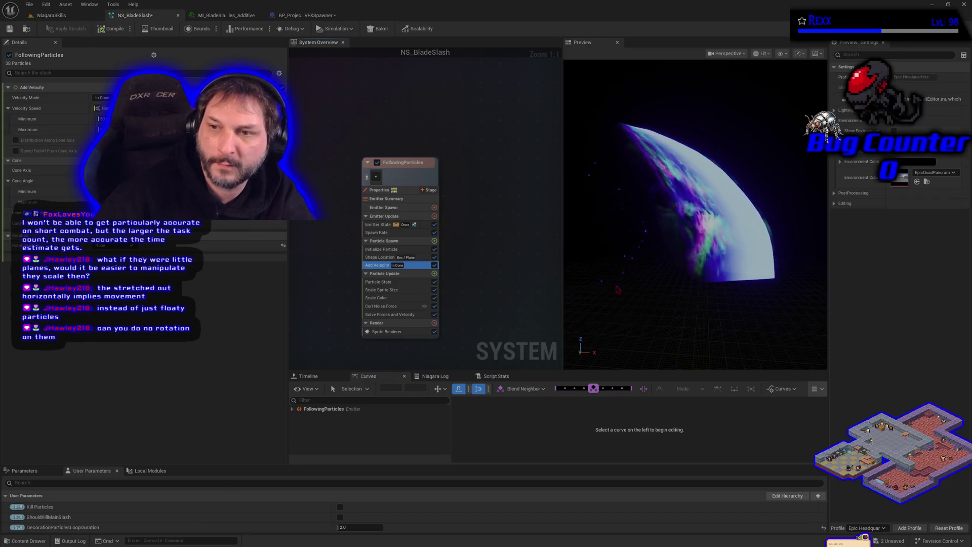
{"action": "left_click", "coordinate": [50, 15]}
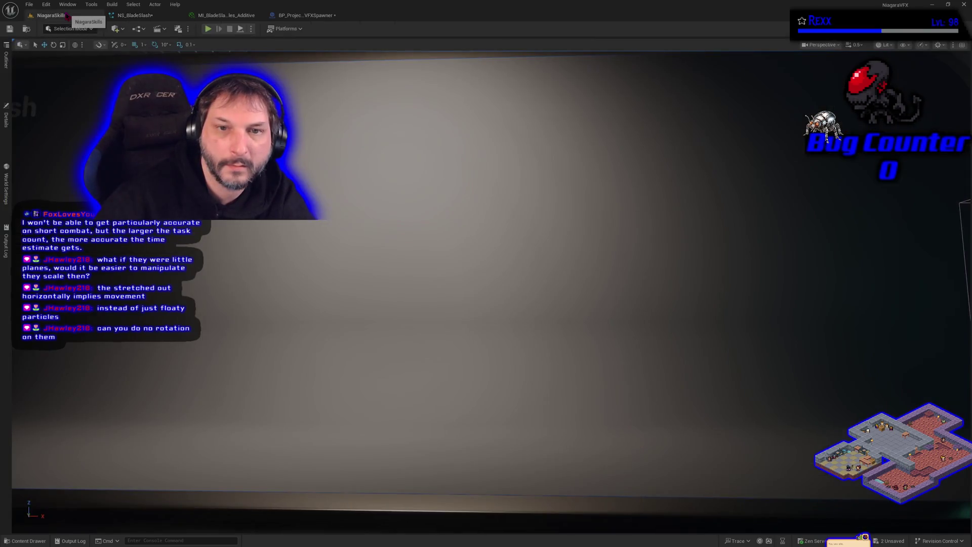
{"action": "left_click", "coordinate": [208, 29]}
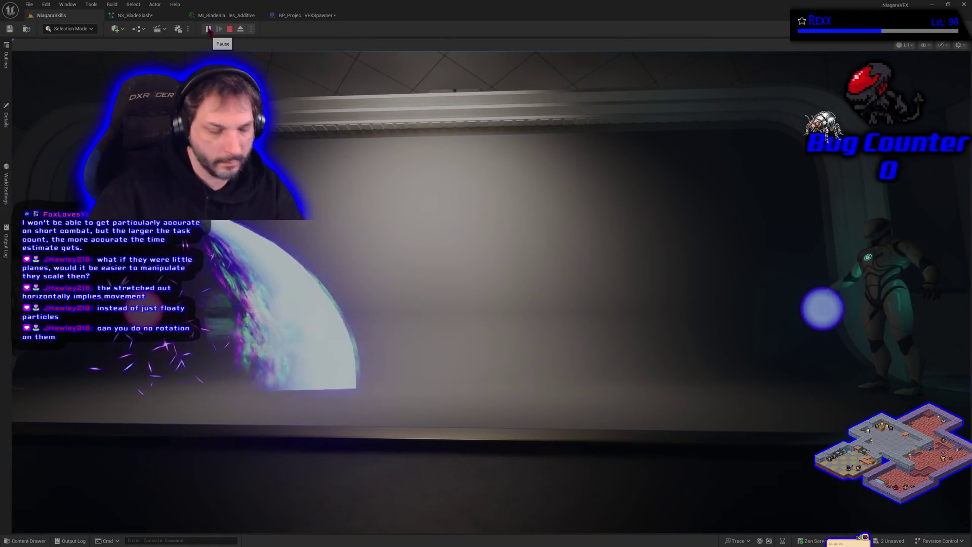
{"action": "key", "text": "Escape"}
{"action": "left_click", "coordinate": [134, 15]}
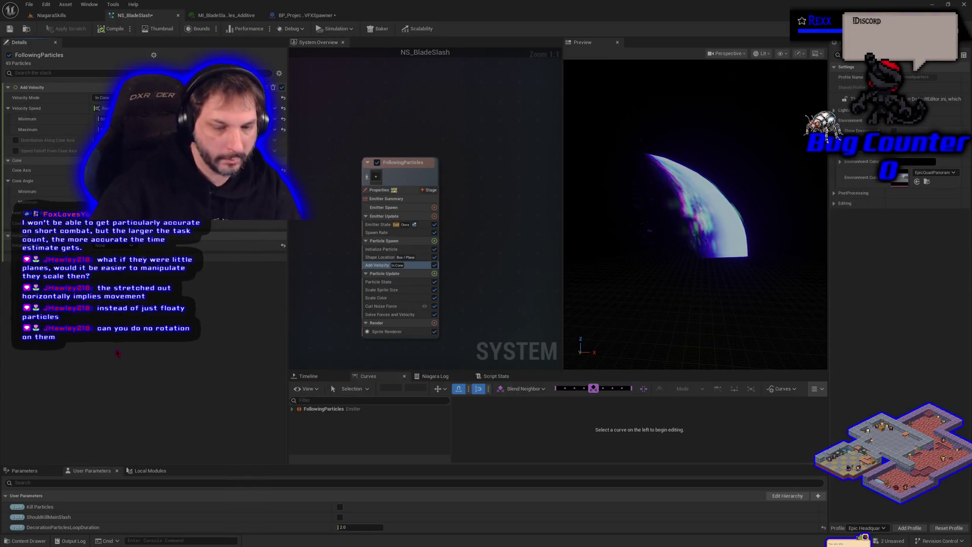
Step: Undo the last value edit and change the Initialize Particle setting from Random to Unset
{"action": "key", "text": "ctrl+z"}
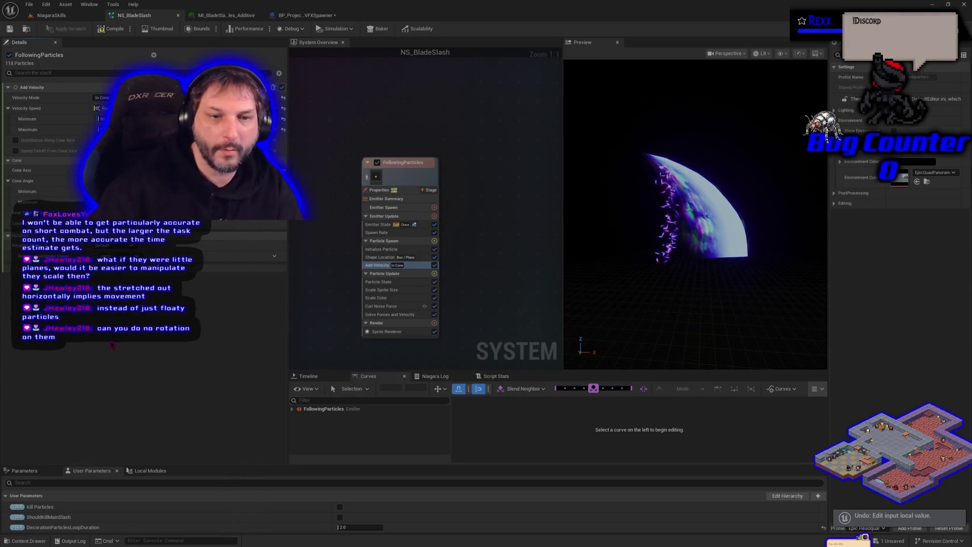
{"action": "left_click", "coordinate": [386, 249]}
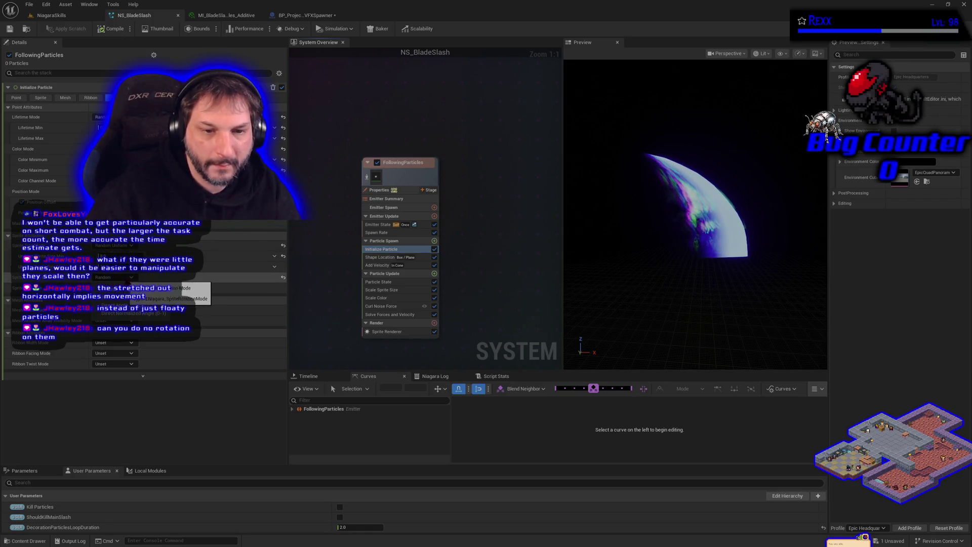
{"action": "left_click", "coordinate": [114, 277]}
{"action": "left_click", "coordinate": [112, 287]}
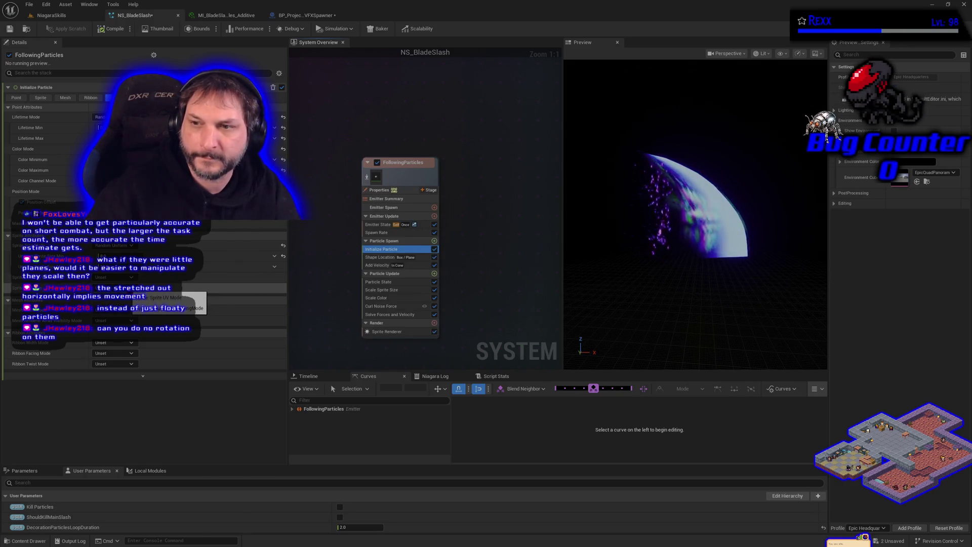
Step: Play-test the level again, then check the Scale Color module in NS_BladeSlash
{"action": "left_click", "coordinate": [51, 15]}
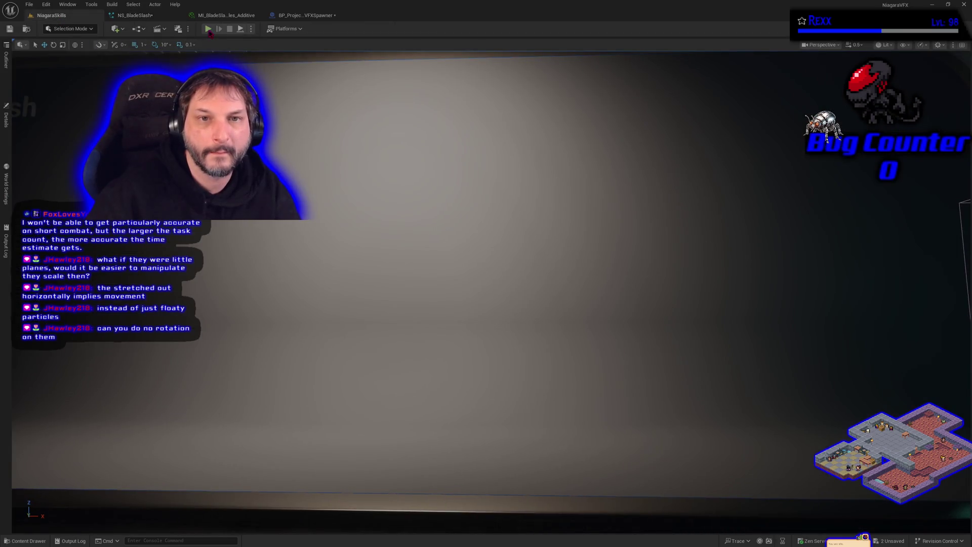
{"action": "left_click", "coordinate": [208, 29]}
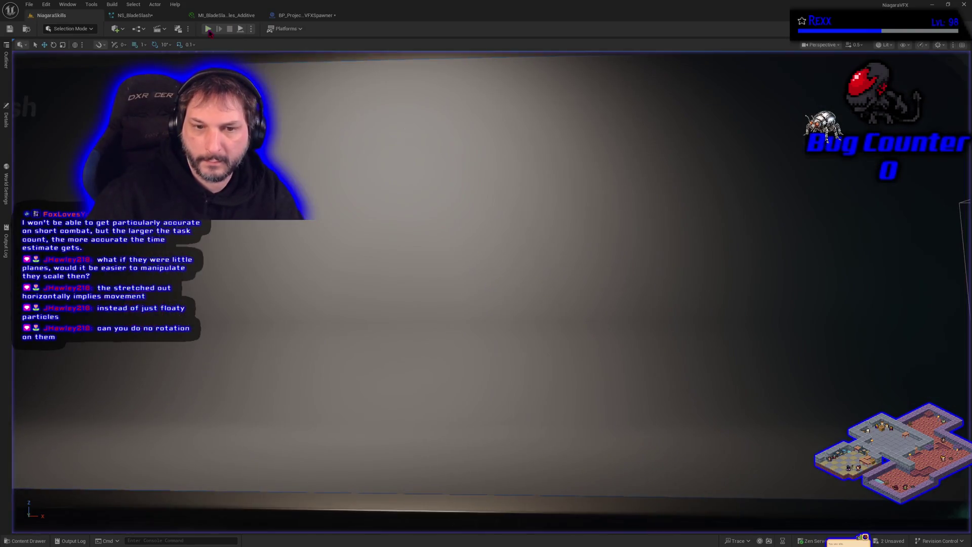
{"action": "left_click", "coordinate": [133, 15]}
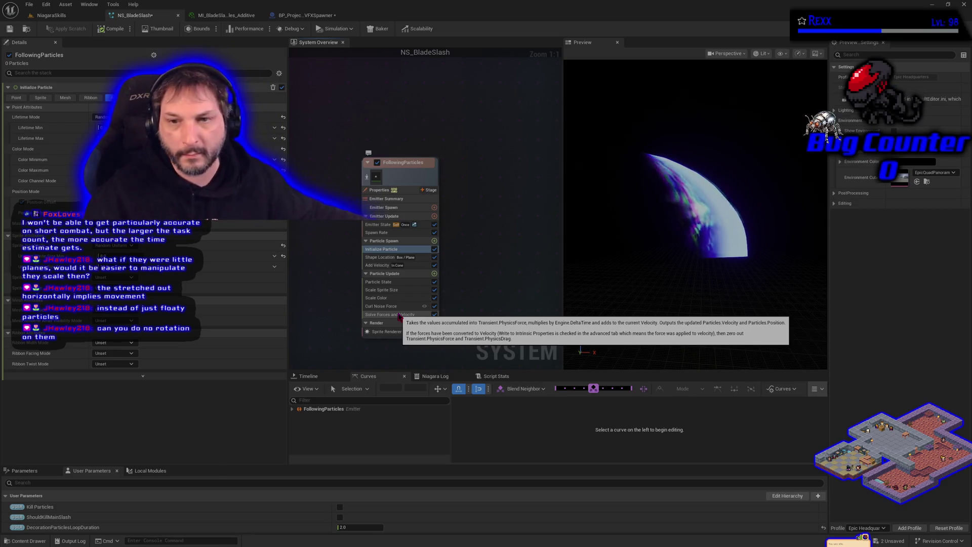
{"action": "left_click", "coordinate": [388, 302]}
Step: Compare the Scale Sprite Size X and Y curves and play-test the level
{"action": "left_click", "coordinate": [389, 291]}
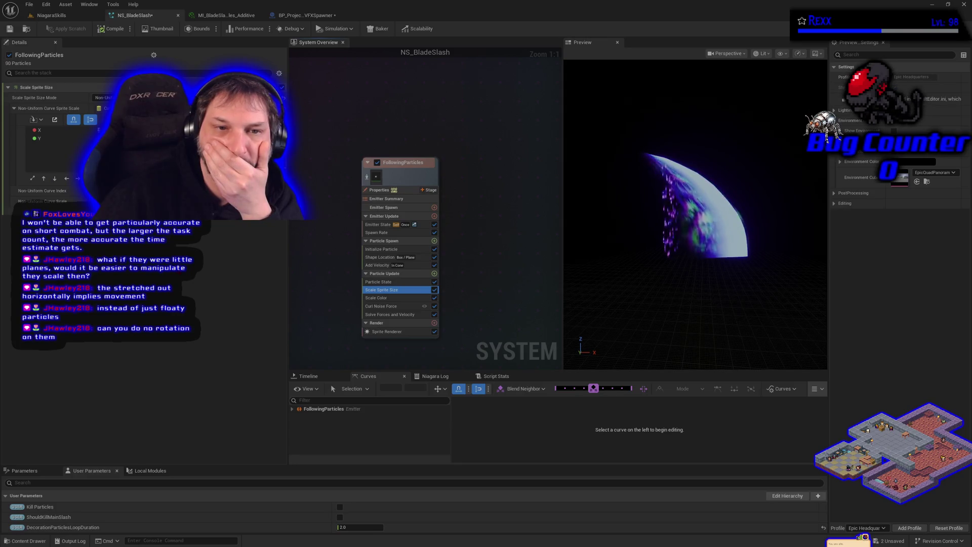
{"action": "left_click", "coordinate": [62, 132]}
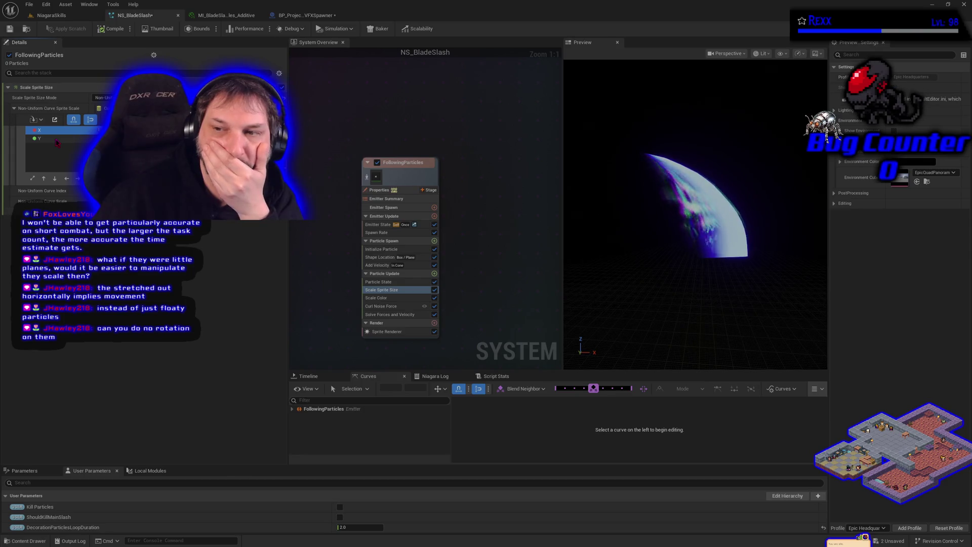
{"action": "left_click", "coordinate": [58, 139]}
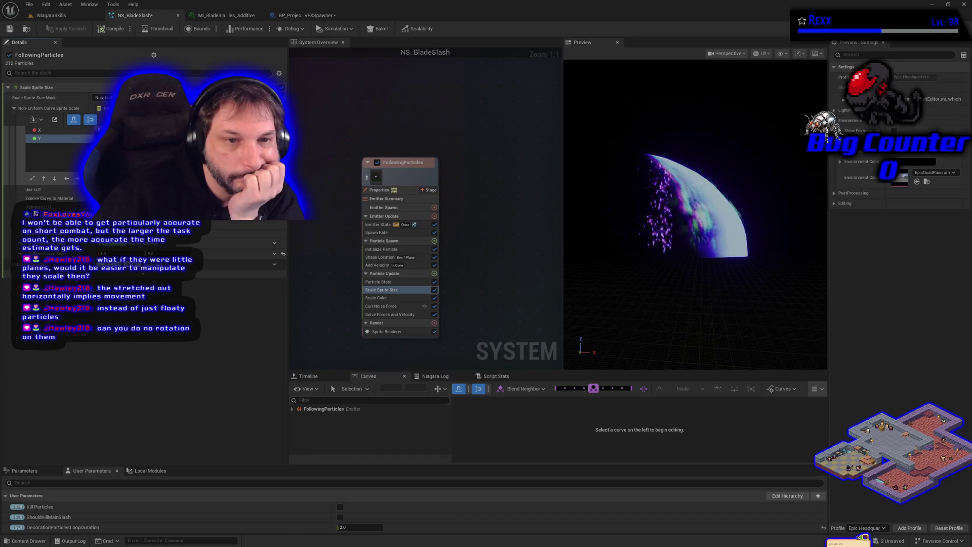
{"action": "left_click", "coordinate": [68, 131]}
{"action": "left_click", "coordinate": [69, 138]}
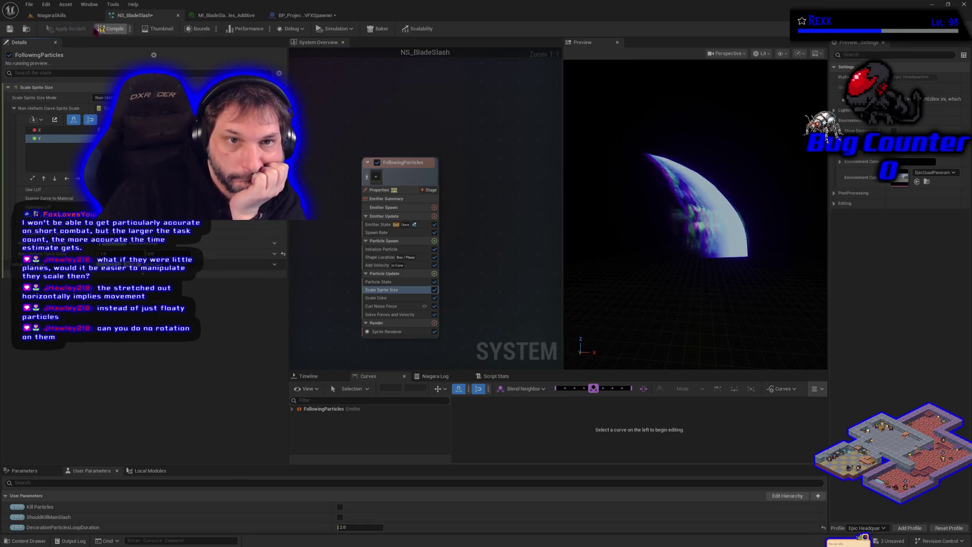
{"action": "left_click", "coordinate": [69, 17]}
{"action": "left_click", "coordinate": [207, 29]}
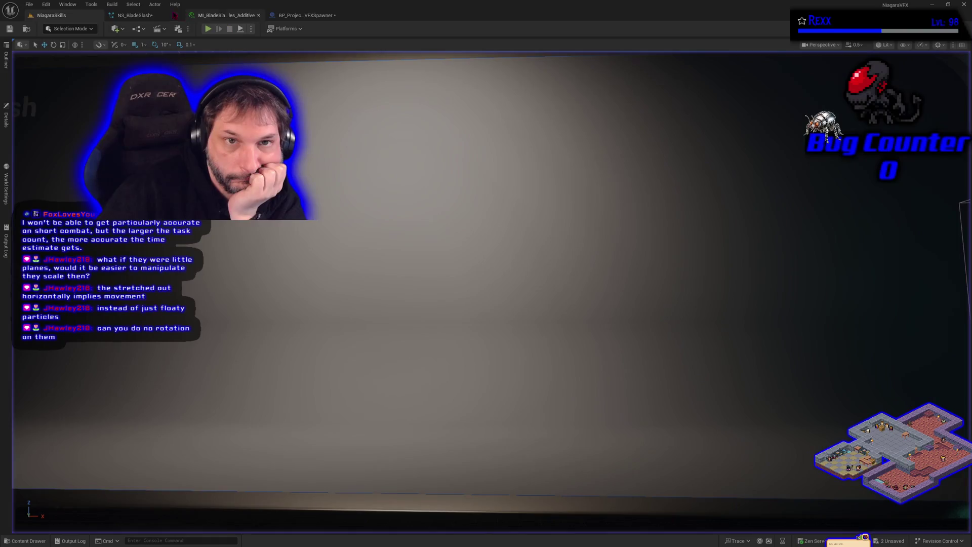
{"action": "left_click", "coordinate": [152, 16]}
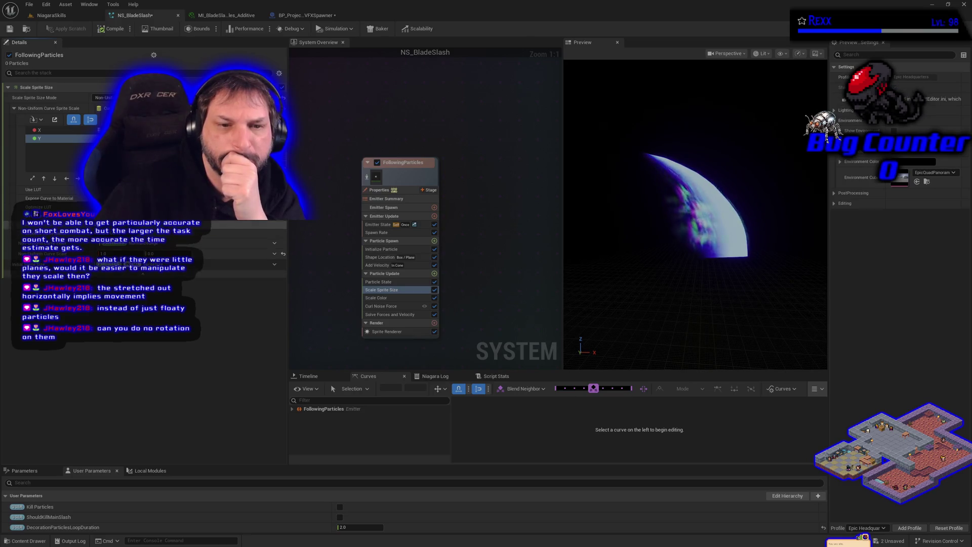
Step: Set Scale Sprite Size Mode to Uniform and play-test the slash effect again
{"action": "left_click", "coordinate": [52, 132]}
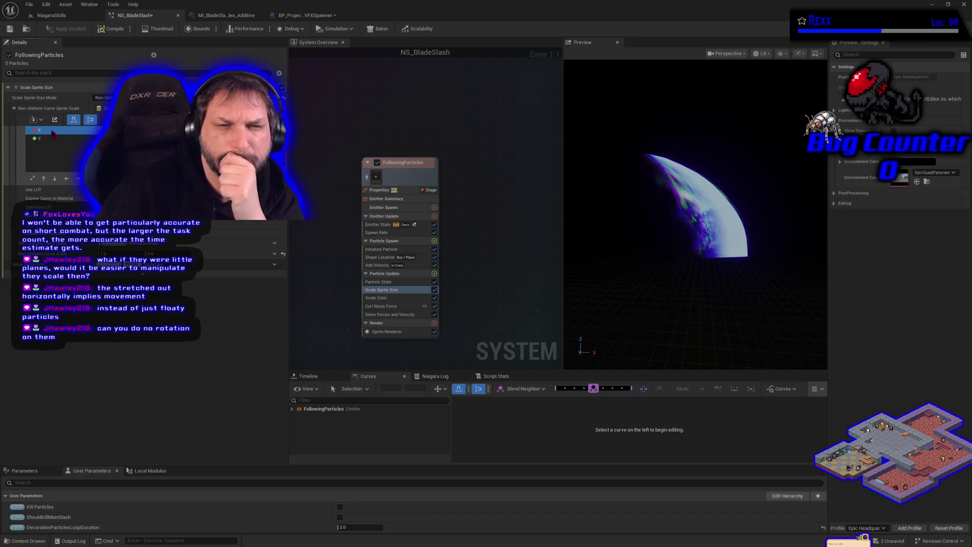
{"action": "left_click", "coordinate": [103, 97]}
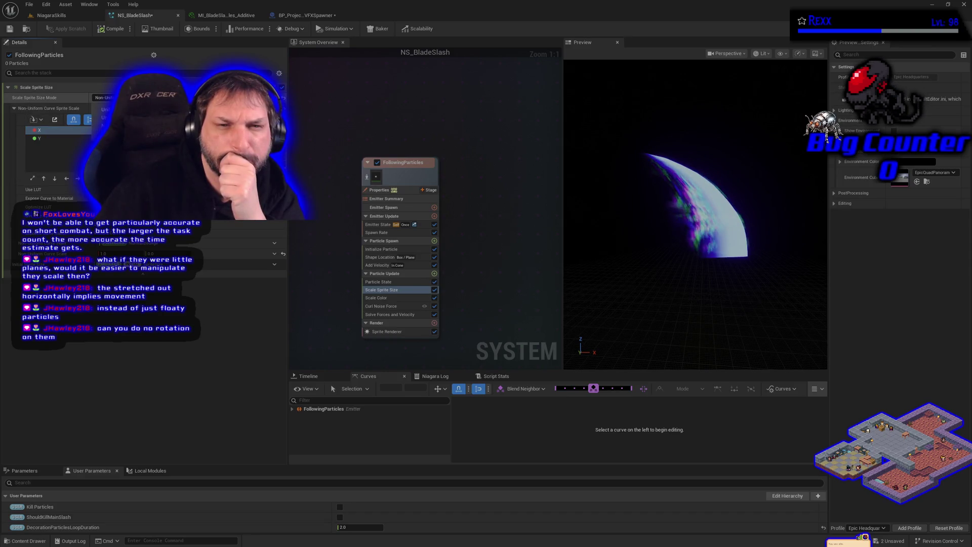
{"action": "left_click", "coordinate": [104, 118]}
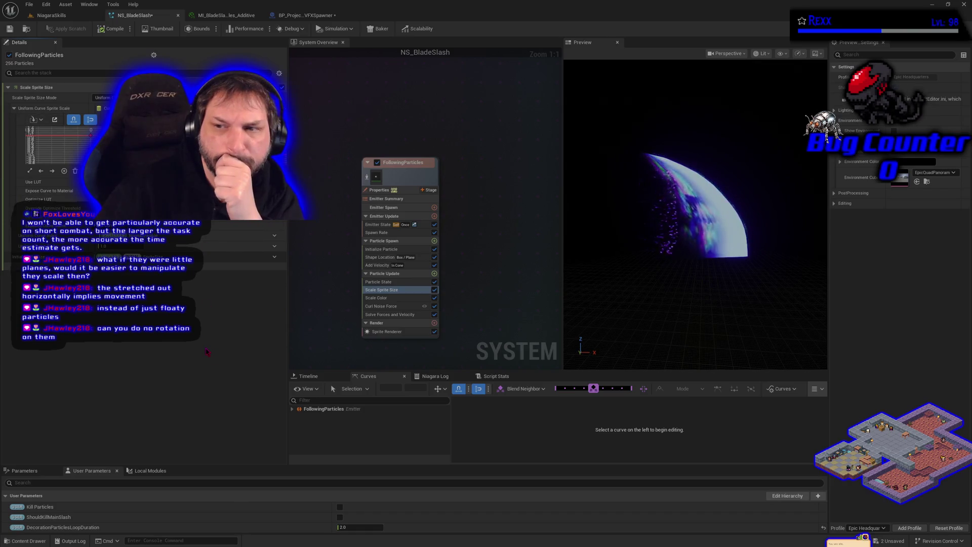
{"action": "left_click", "coordinate": [51, 15]}
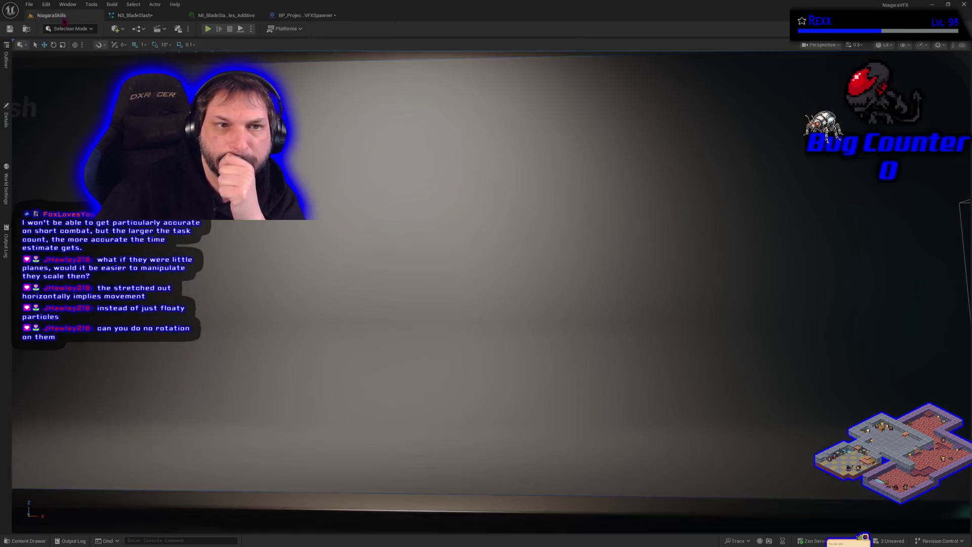
{"action": "left_click", "coordinate": [208, 29]}
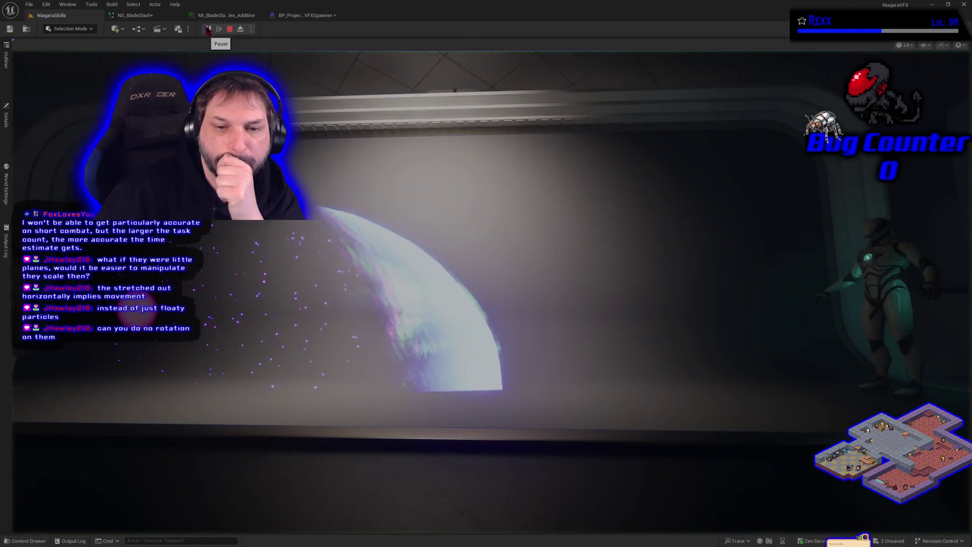
{"action": "left_click", "coordinate": [230, 29]}
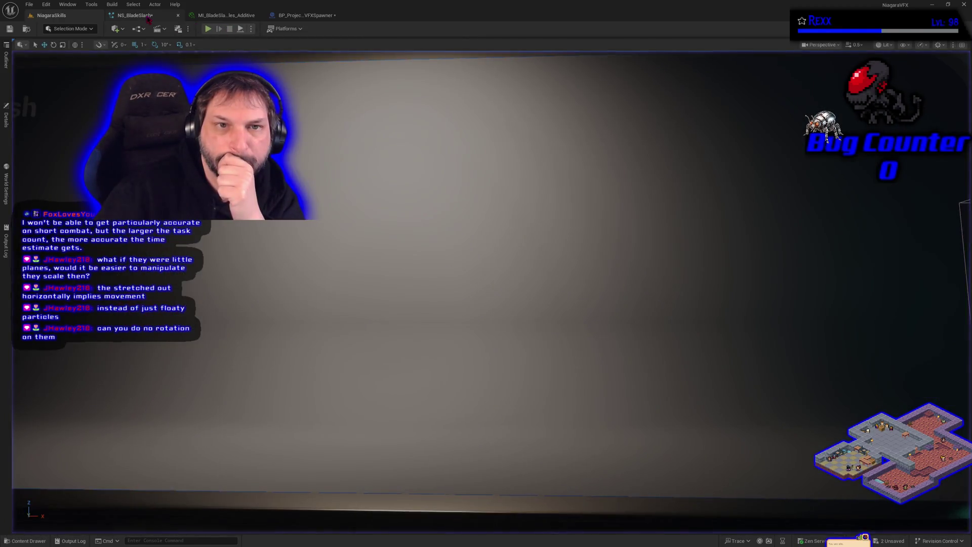
{"action": "left_click", "coordinate": [379, 249]}
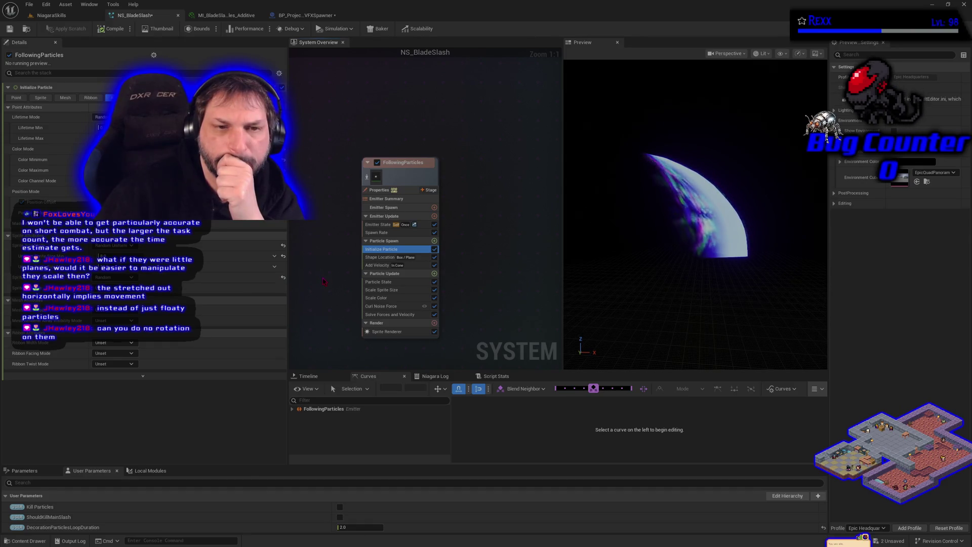
Step: Review the Shape Location, Sprite Renderer, Curl Noise Force, Scale Sprite Size, Particle State and Add Velocity modules
{"action": "left_click", "coordinate": [381, 258]}
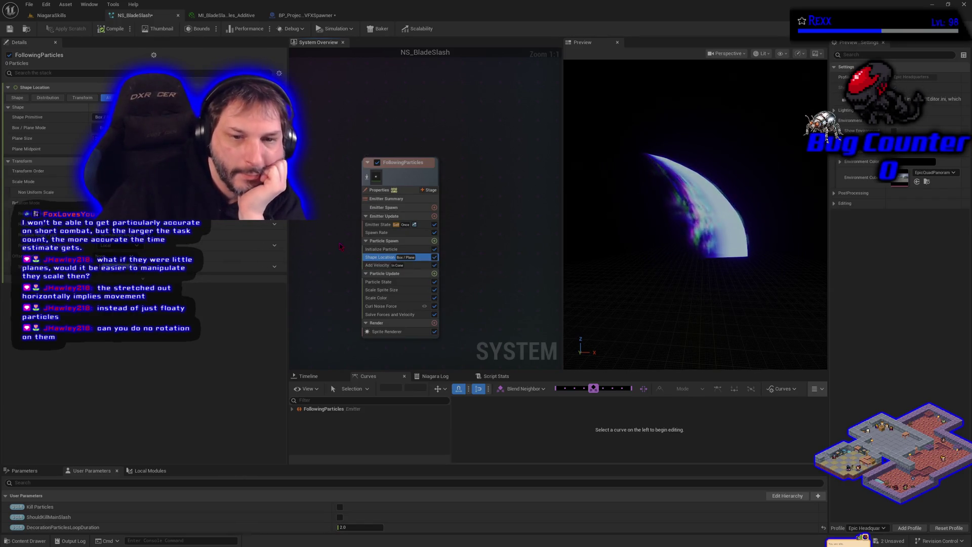
{"action": "left_click", "coordinate": [383, 332]}
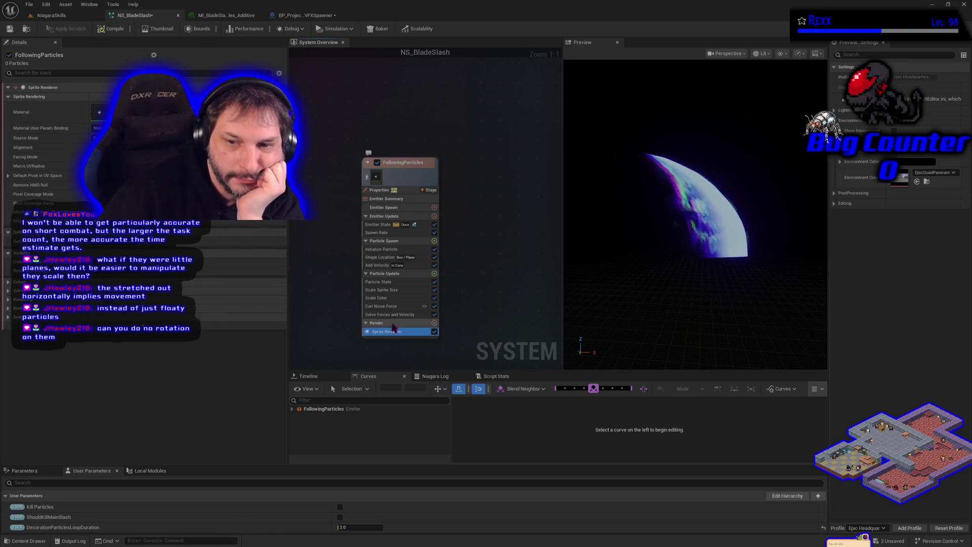
{"action": "left_click", "coordinate": [404, 308]}
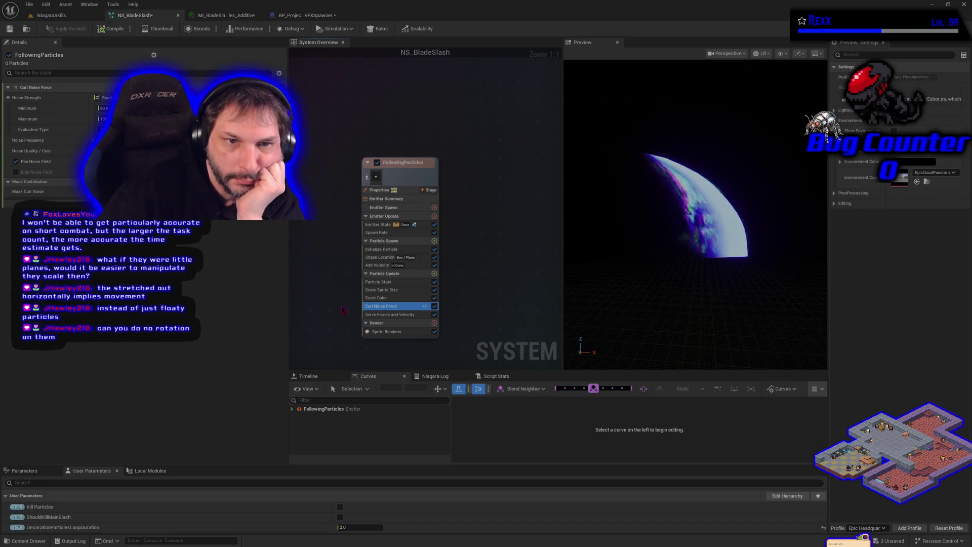
{"action": "left_click", "coordinate": [385, 289]}
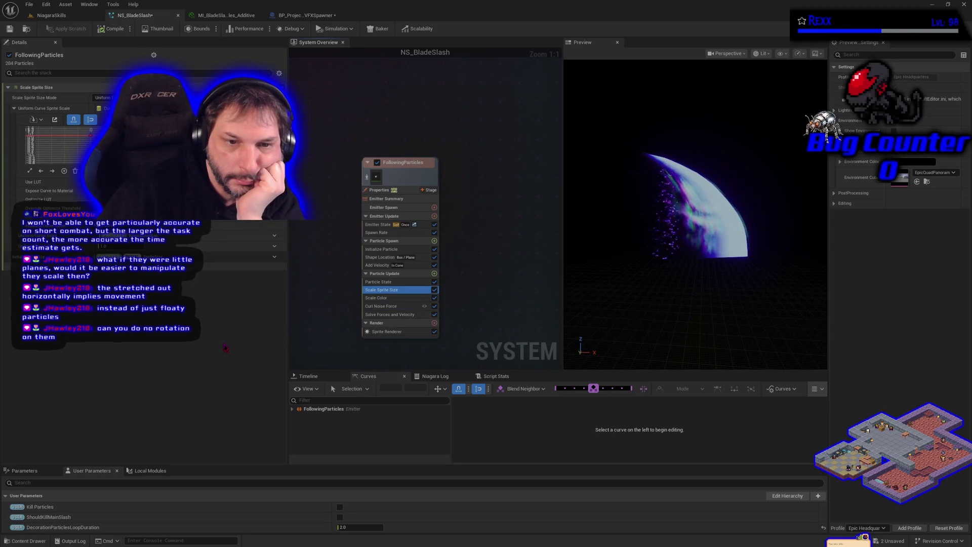
{"action": "left_click", "coordinate": [378, 282]}
{"action": "left_click", "coordinate": [379, 258]}
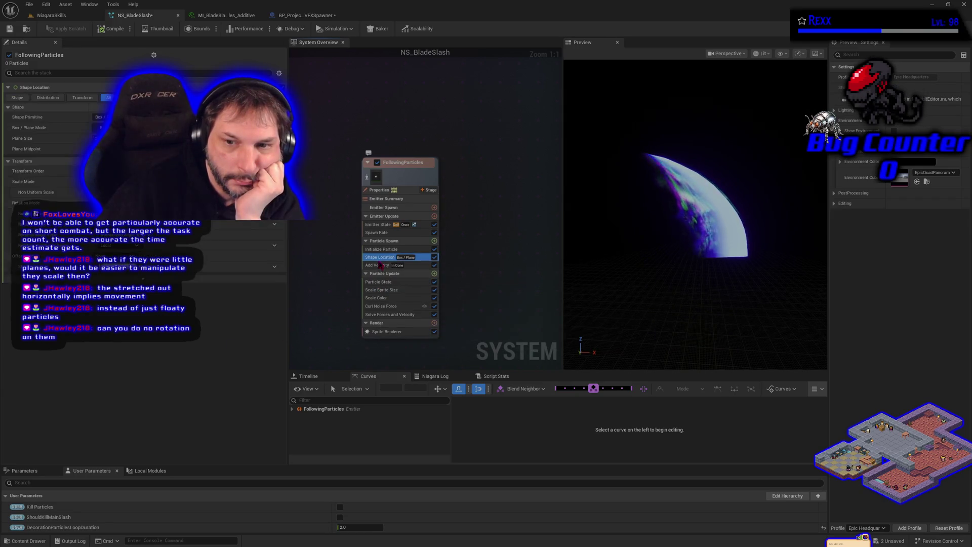
{"action": "left_click", "coordinate": [380, 266]}
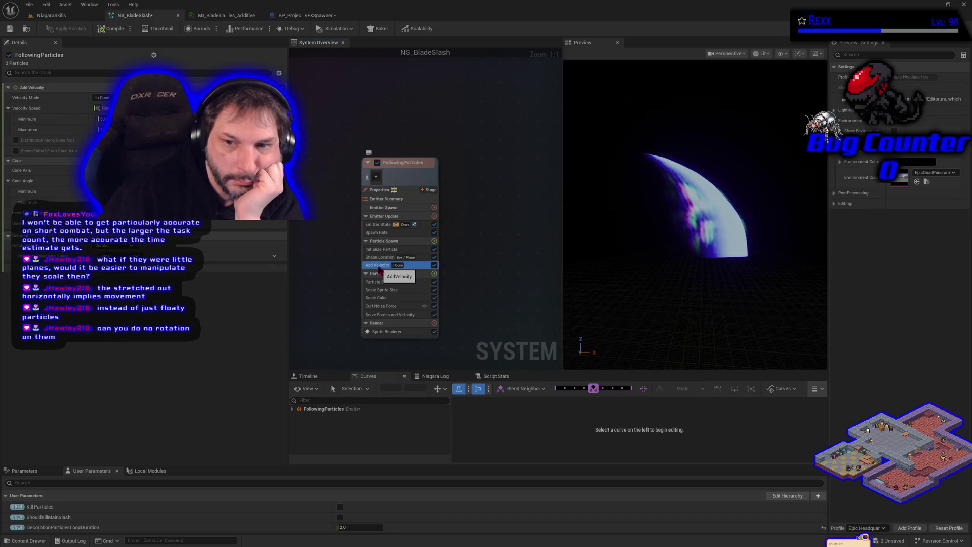
Step: Save NS_BladeSlash and go to the NiagaraSkills level to test it
{"action": "left_click", "coordinate": [382, 250]}
{"action": "key", "text": "ctrl+s"}
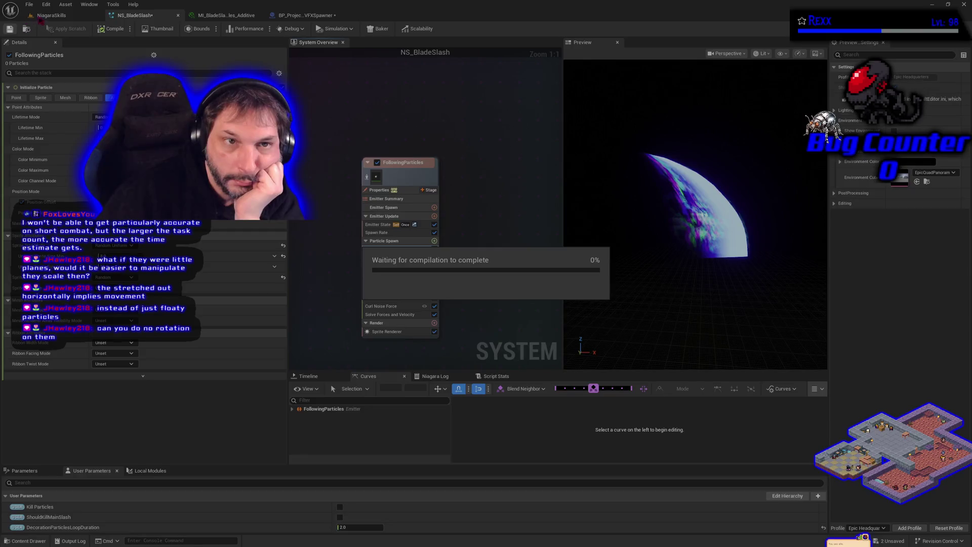
{"action": "left_click", "coordinate": [45, 18]}
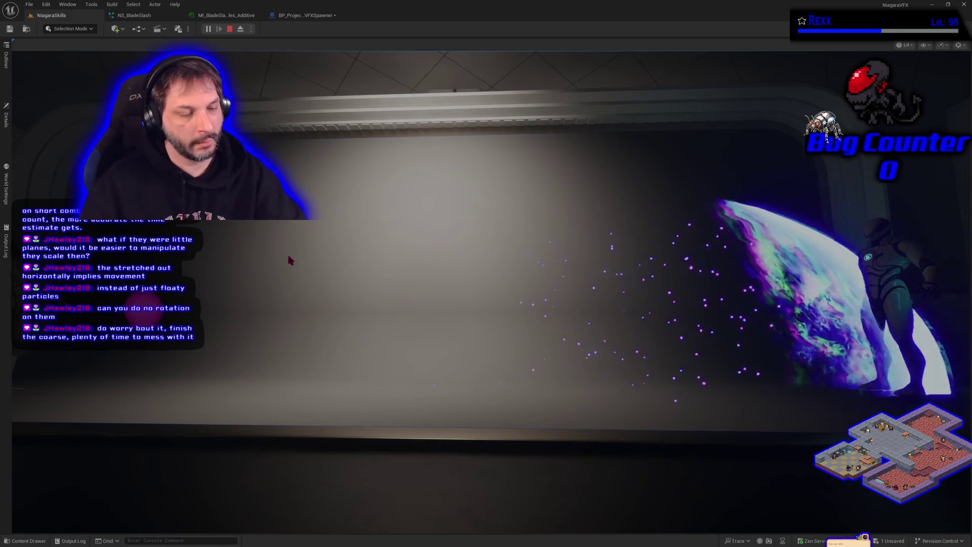
Step: Stop the play test and Save All from the BP_ProjectileVFXSpawner blueprint
{"action": "key", "text": "Escape"}
{"action": "left_click", "coordinate": [304, 15]}
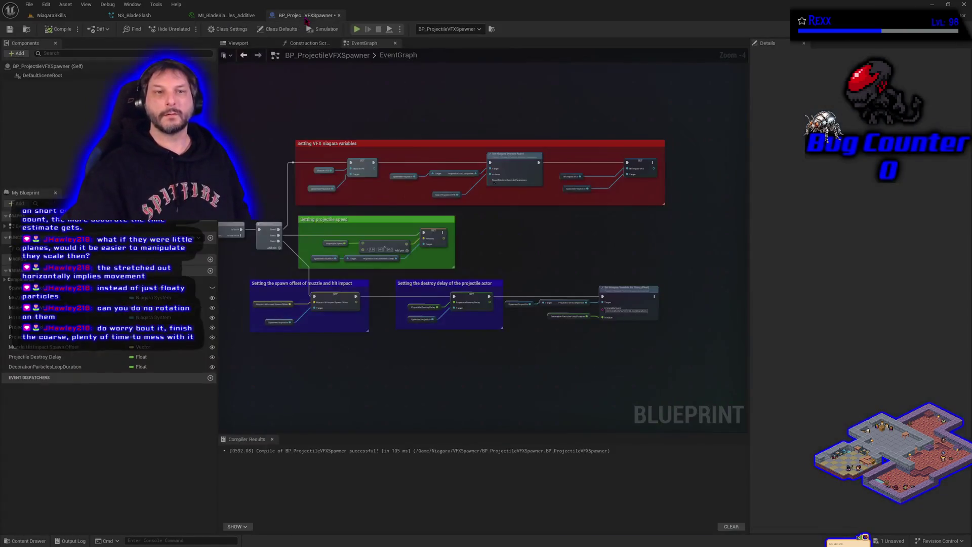
{"action": "left_click", "coordinate": [10, 29]}
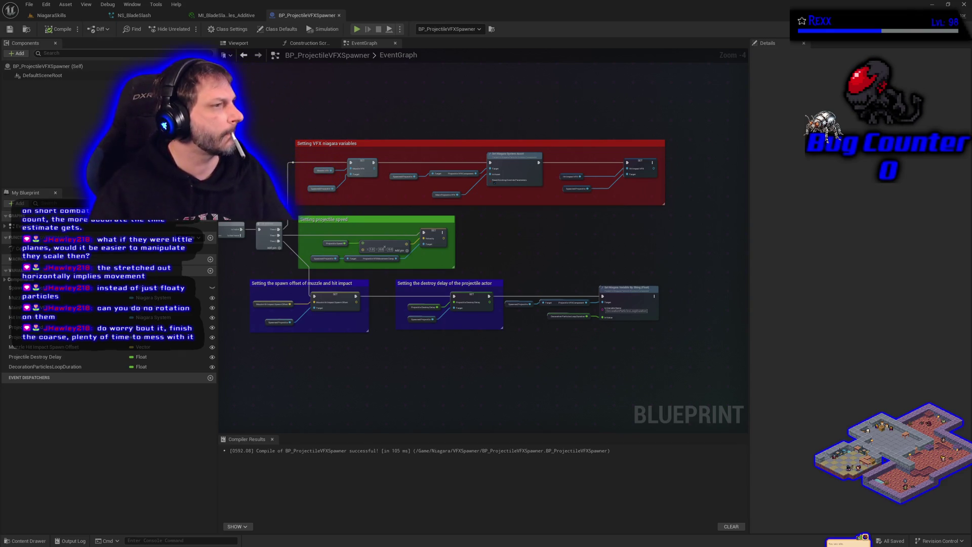
Step: Open NS_EnergyStrike from the NiagaraSkills > EnergyStrike folder in the Content Drawer
{"action": "left_click", "coordinate": [34, 541]}
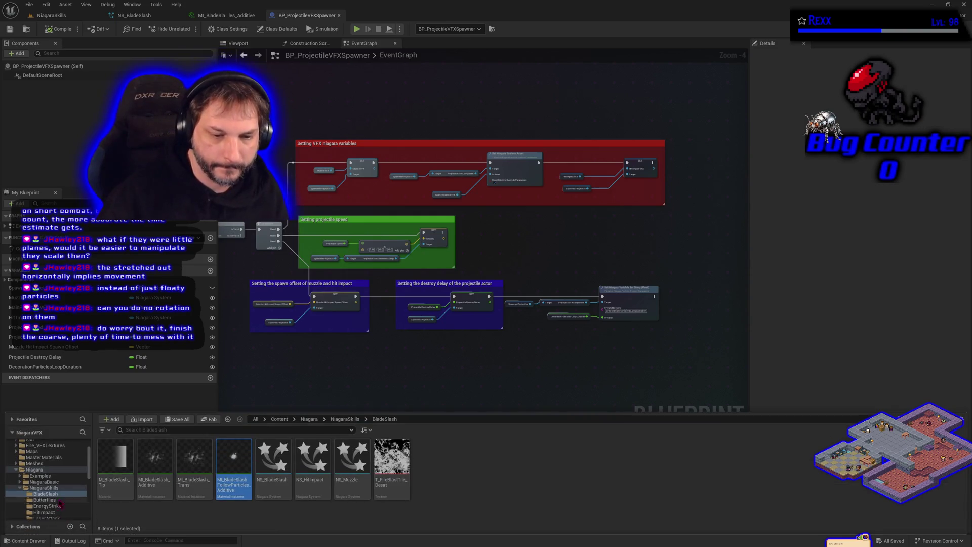
{"action": "left_click", "coordinate": [55, 506]}
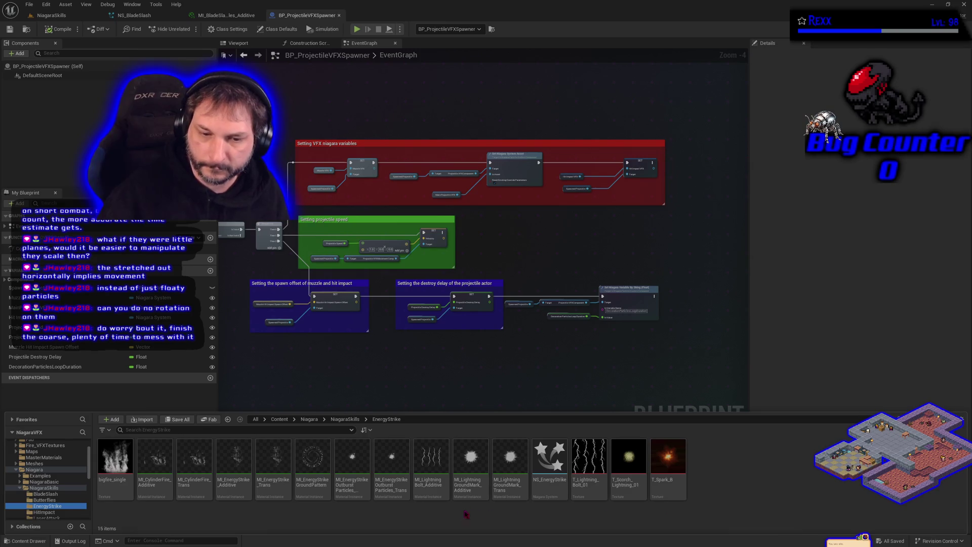
{"action": "left_click", "coordinate": [552, 487]}
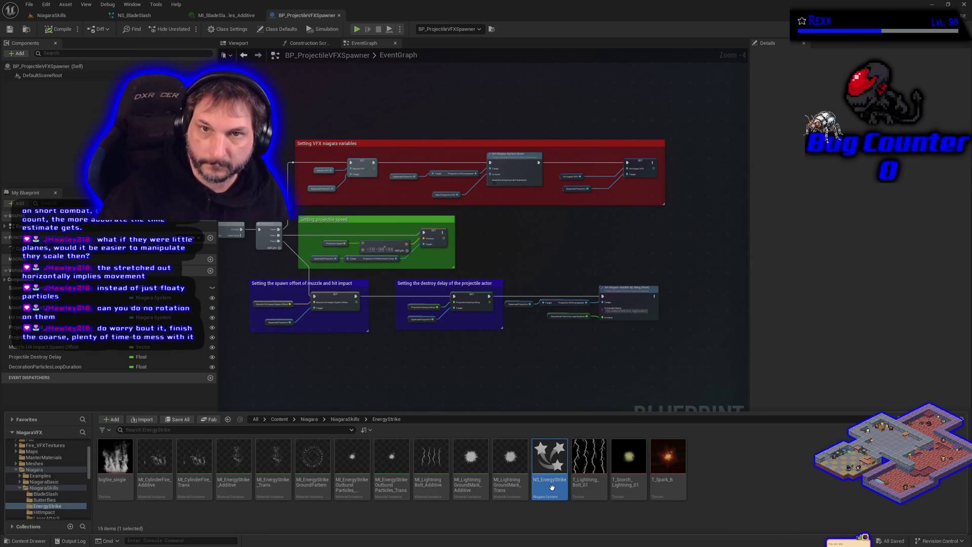
{"action": "double_click", "coordinate": [552, 487]}
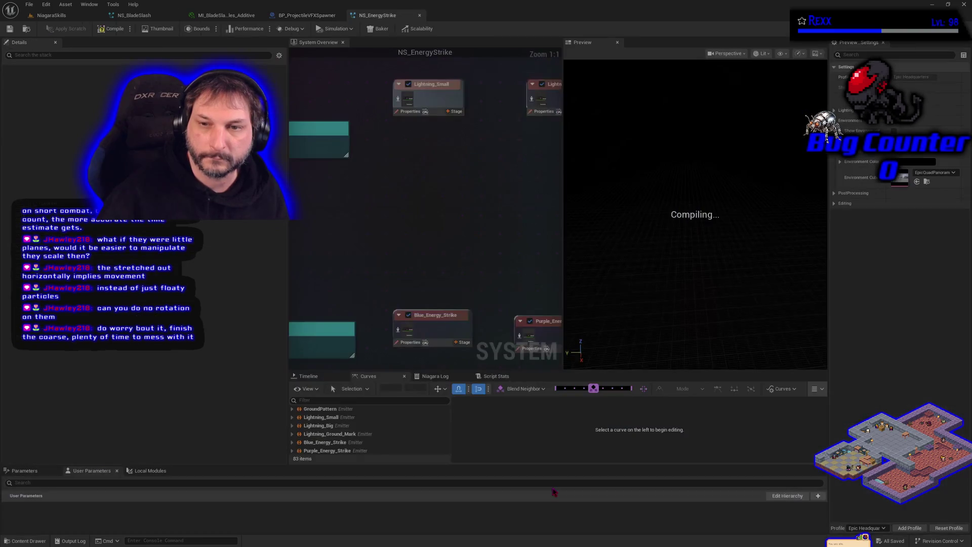
Step: Copy the Lightning_Small emitter and return to NS_BladeSlash
{"action": "scroll", "coordinate": [337, 163], "scroll_direction": "up", "scroll_amount": 7}
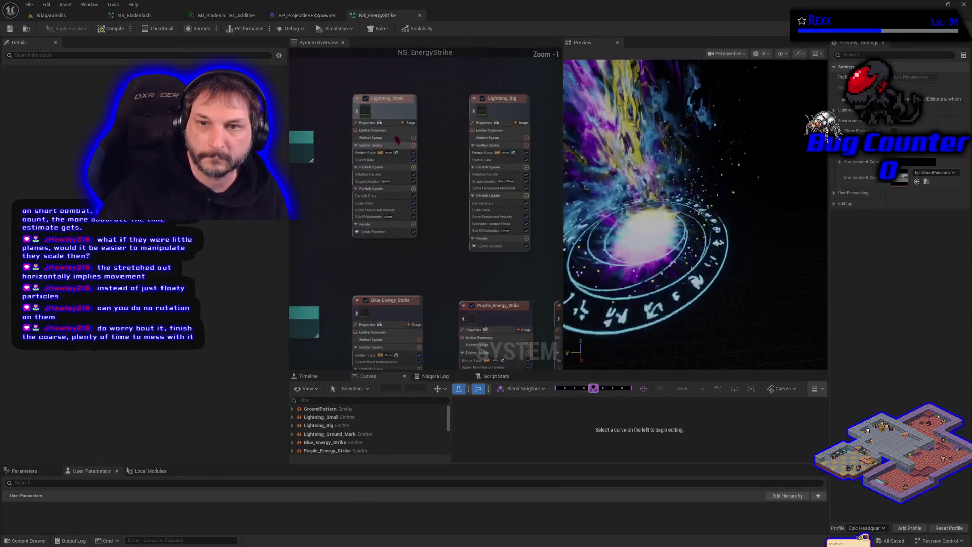
{"action": "left_click", "coordinate": [399, 112]}
{"action": "right_click", "coordinate": [398, 111]}
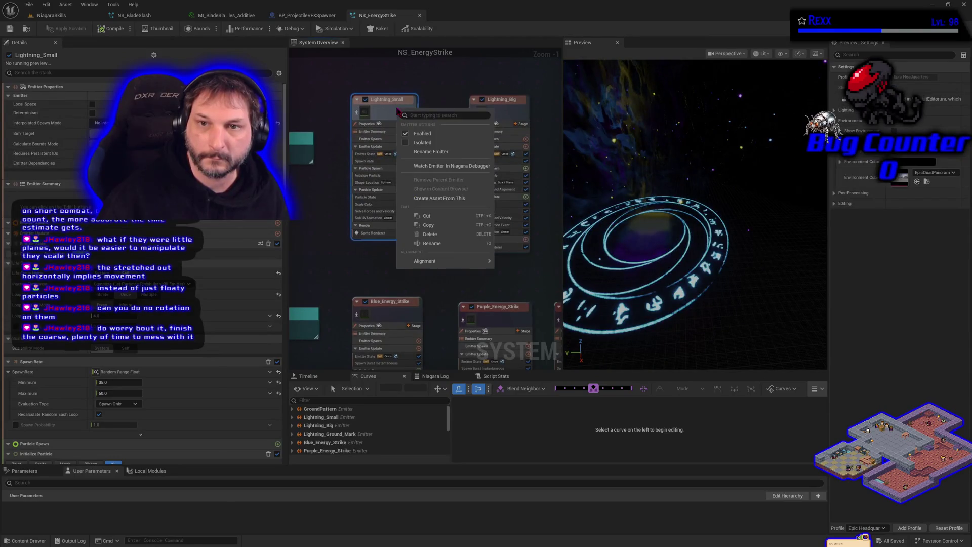
{"action": "left_click", "coordinate": [430, 226]}
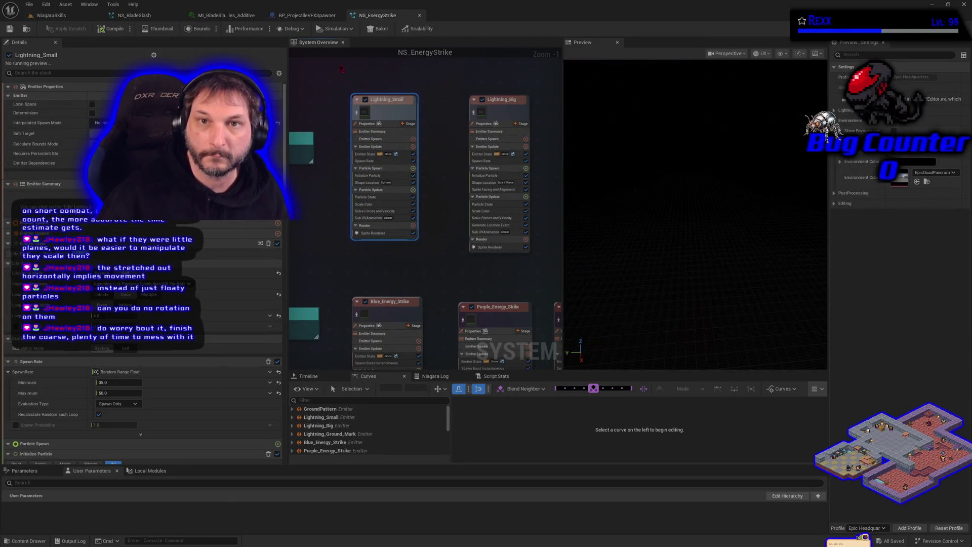
{"action": "left_click", "coordinate": [135, 16]}
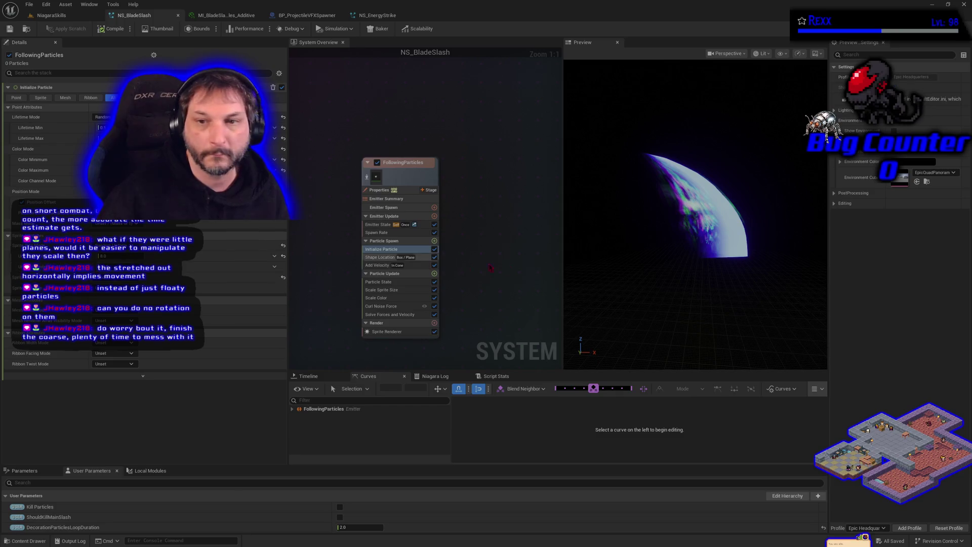
Step: Paste the Lightning_Small emitter beside FollowingParticles, preview it isolated, and save NS_BladeSlash
{"action": "left_click_drag", "start_coordinate": [493, 214], "coordinate": [420, 208]}
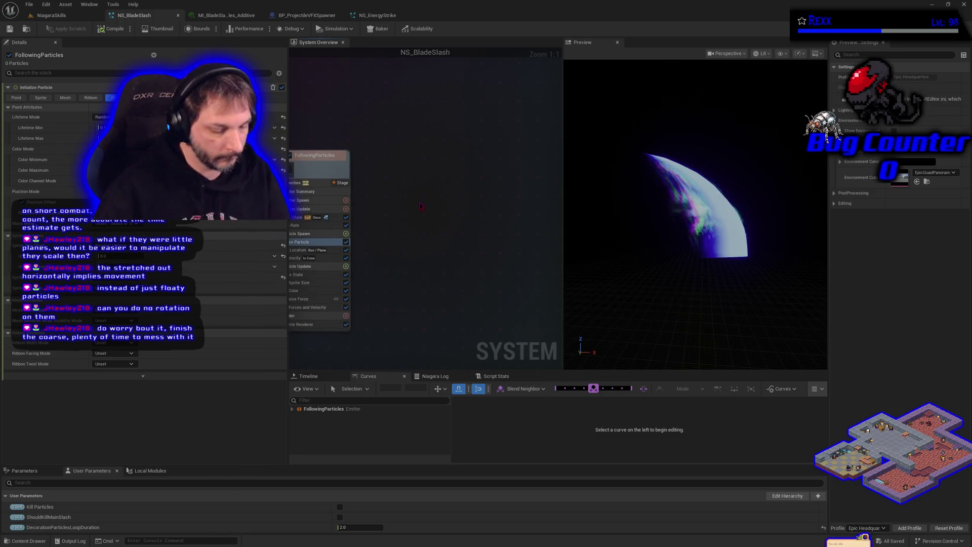
{"action": "key", "text": "ctrl+v"}
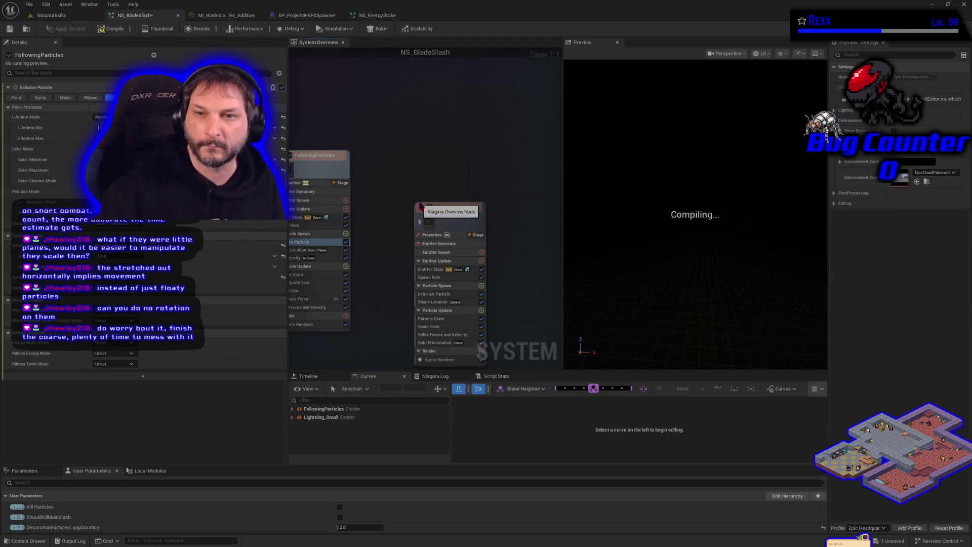
{"action": "left_click_drag", "start_coordinate": [420, 178], "coordinate": [425, 173]}
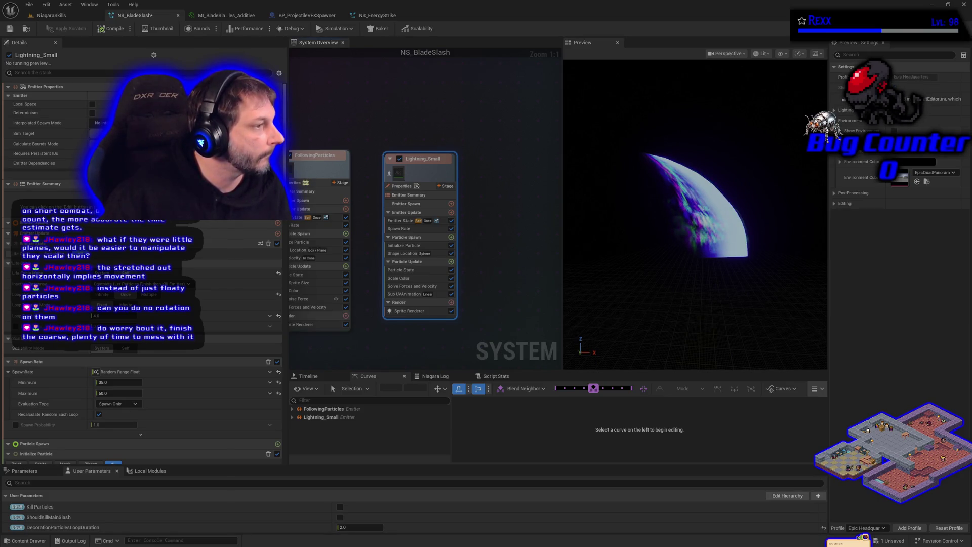
{"action": "left_click", "coordinate": [390, 173]}
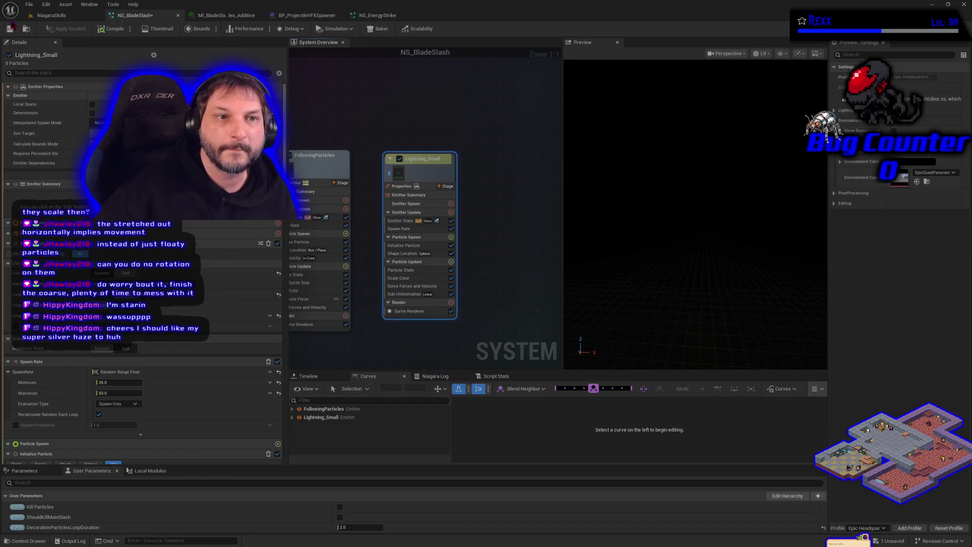
{"action": "left_click", "coordinate": [9, 30]}
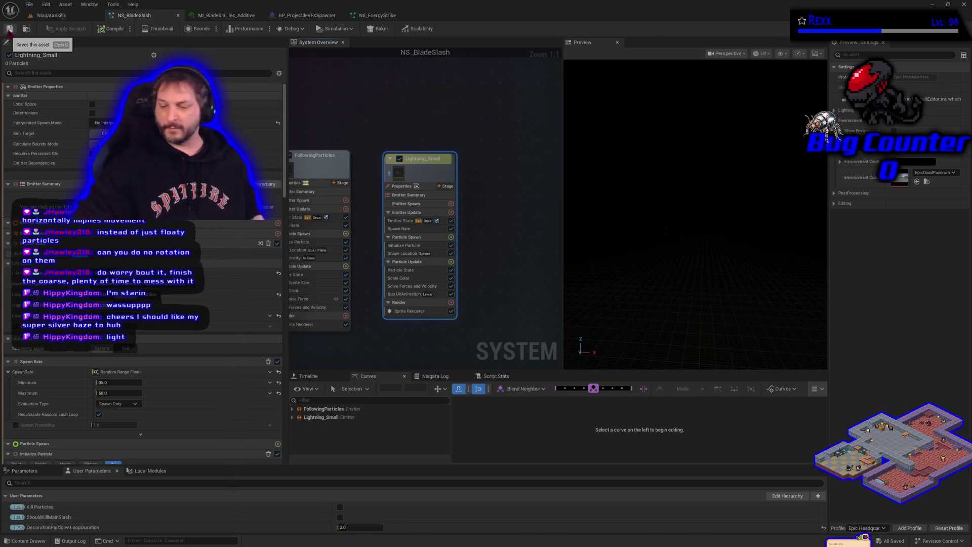
{"action": "left_click", "coordinate": [9, 32]}
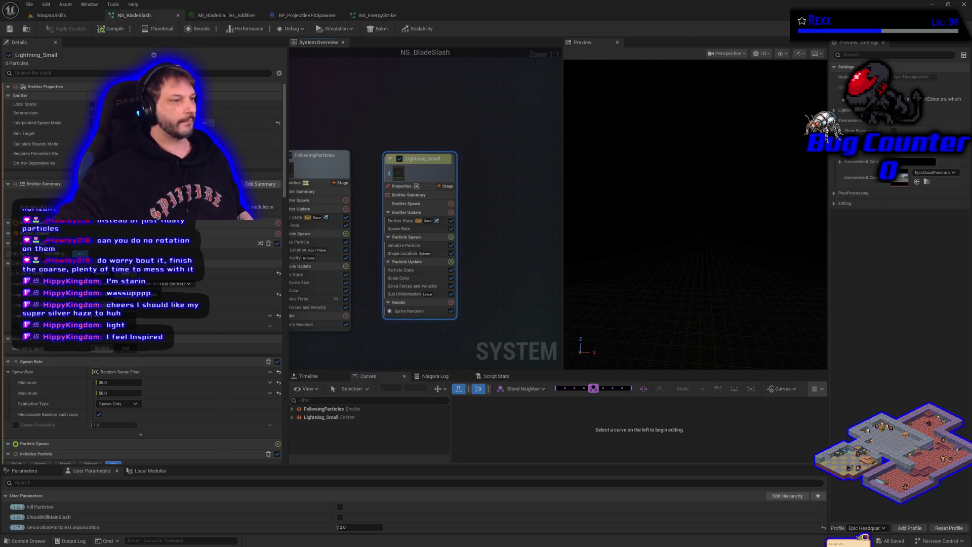
Step: Select Lightning_Small's Initialize Particle module to show its lifetime and color settings
{"action": "left_click", "coordinate": [411, 246]}
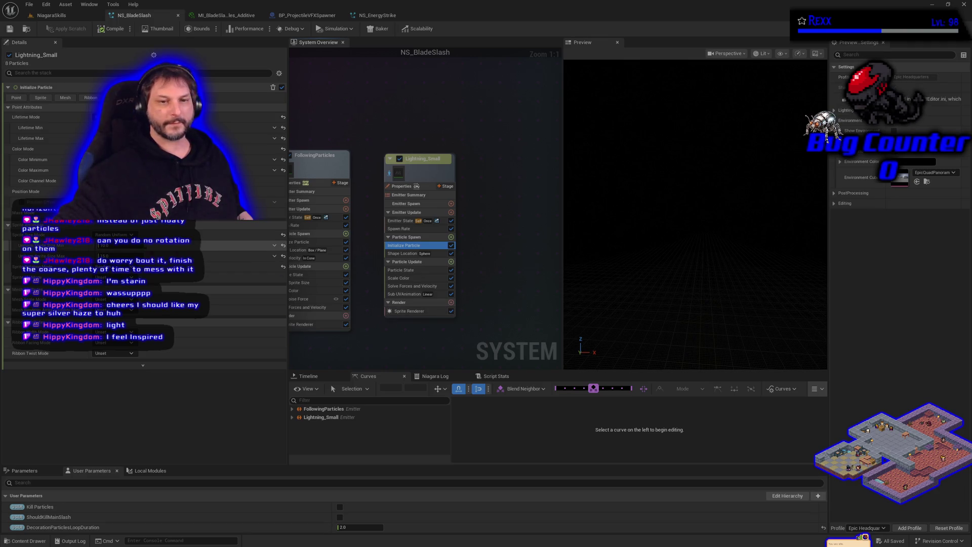
Step: Set Lightning_Small's Initialize Particle Sprite Size to 20
{"action": "type", "text": "20"}
{"action": "key", "text": "Return"}
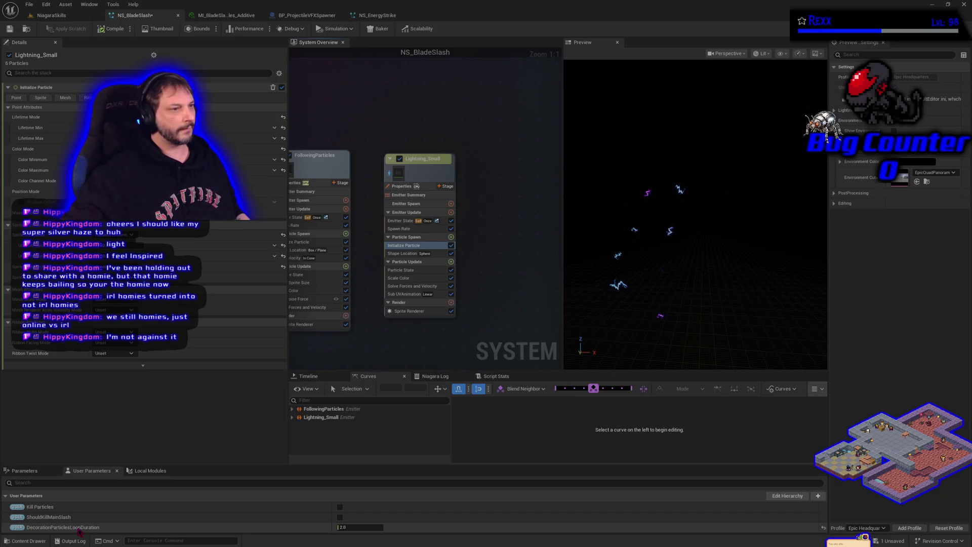
Step: Bind Lightning_Small's Emitter State Loop Duration to DecorationParticlesLoopDuration and save NS_BladeSlash
{"action": "left_click", "coordinate": [400, 221]}
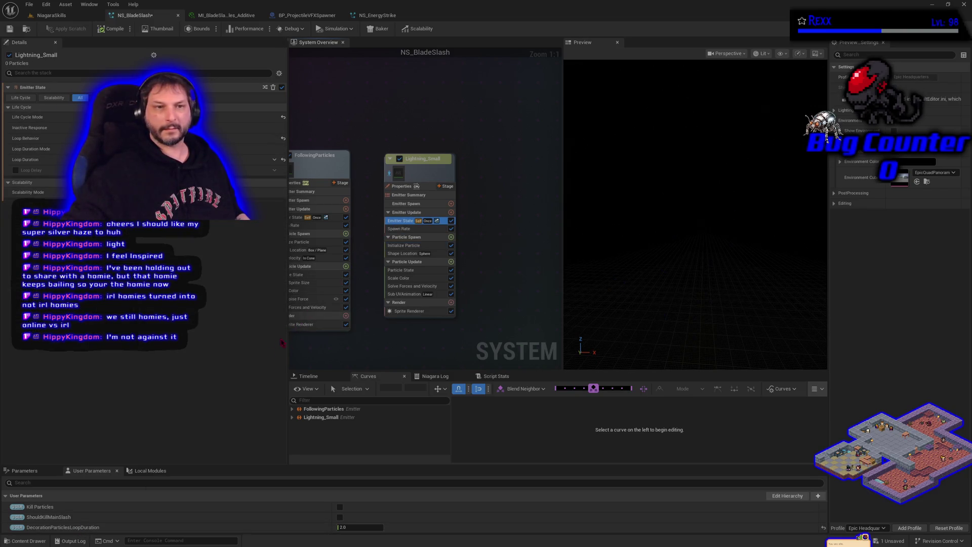
{"action": "mouse_move", "coordinate": [67, 530]}
{"action": "left_mouse_down"}
{"action": "mouse_move", "coordinate": [74, 387]}
{"action": "mouse_move", "coordinate": [102, 274]}
{"action": "mouse_move", "coordinate": [58, 233]}
{"action": "mouse_move", "coordinate": [203, 161]}
{"action": "left_mouse_up"}
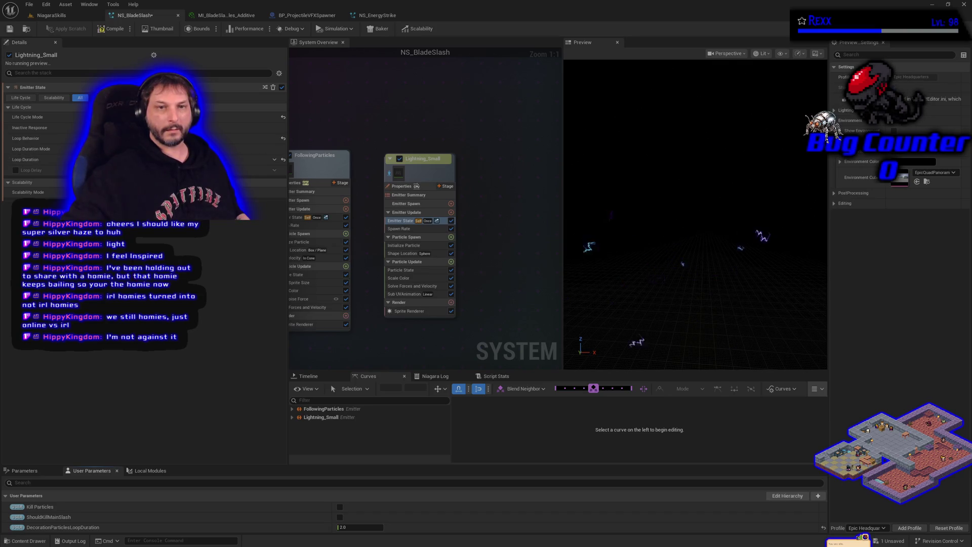
{"action": "left_click", "coordinate": [12, 30]}
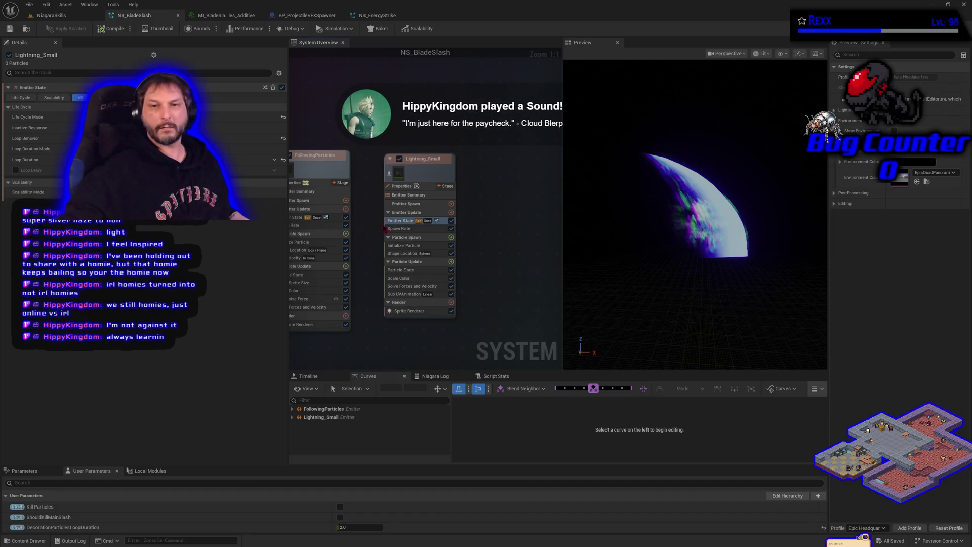
{"action": "left_click", "coordinate": [405, 246]}
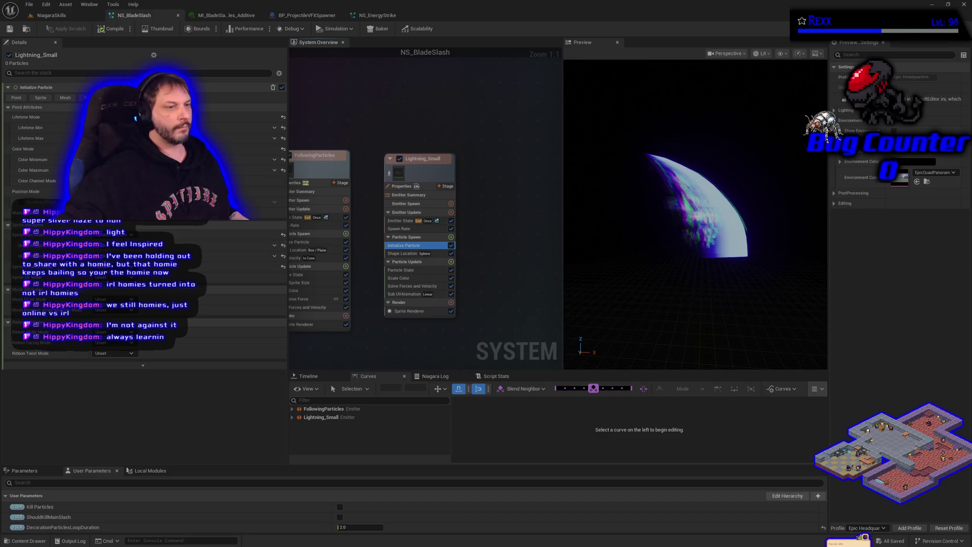
Step: Enable Position Offset for Lightning_Small's spawned particles and save NS_BladeSlash
{"action": "left_click", "coordinate": [197, 228]}
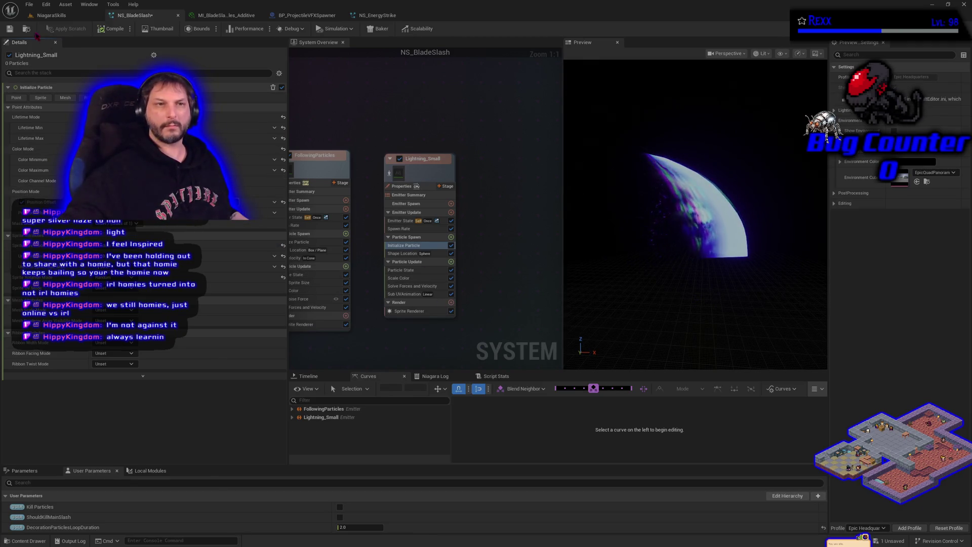
{"action": "left_click", "coordinate": [9, 30]}
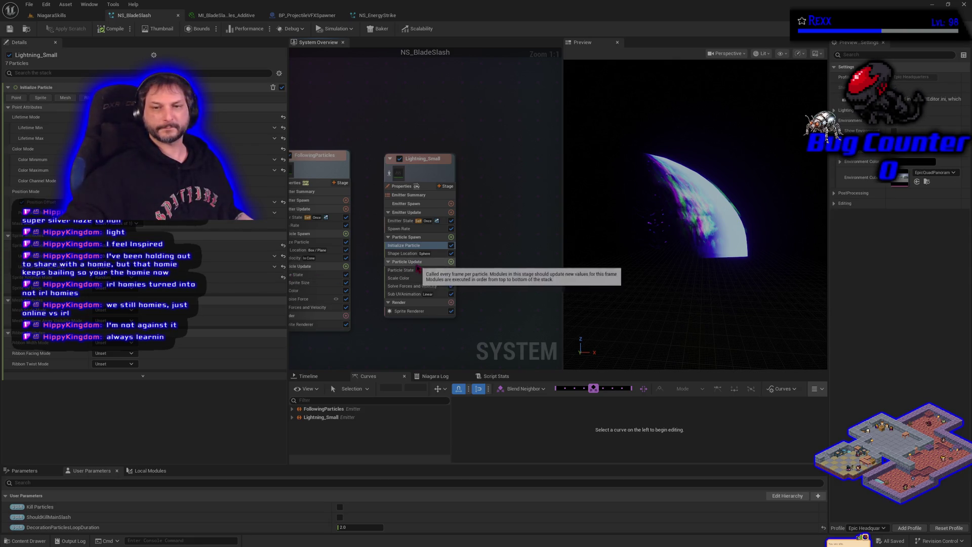
{"action": "left_click", "coordinate": [398, 254]}
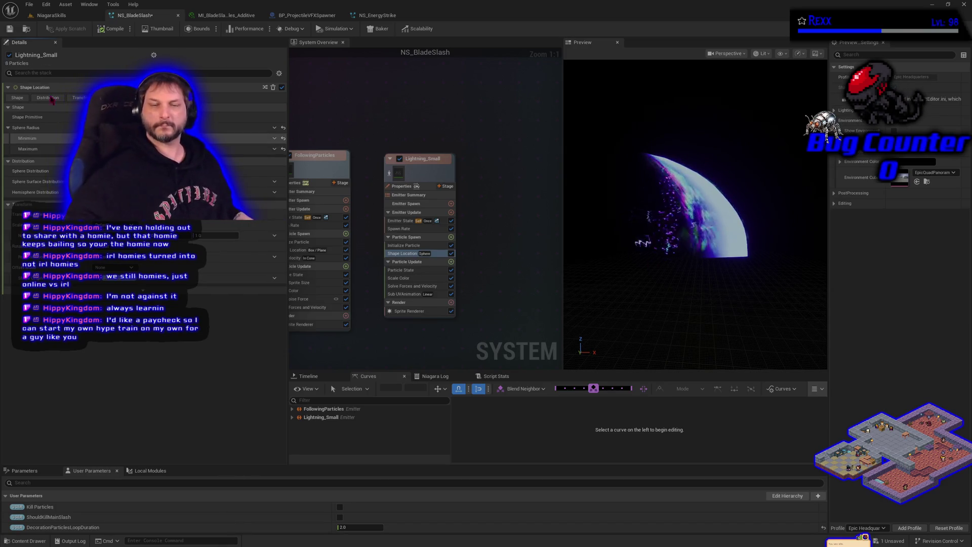
Step: Save NS_BladeSlash, then change the 20.0 value to 15.0
{"action": "left_click", "coordinate": [15, 28]}
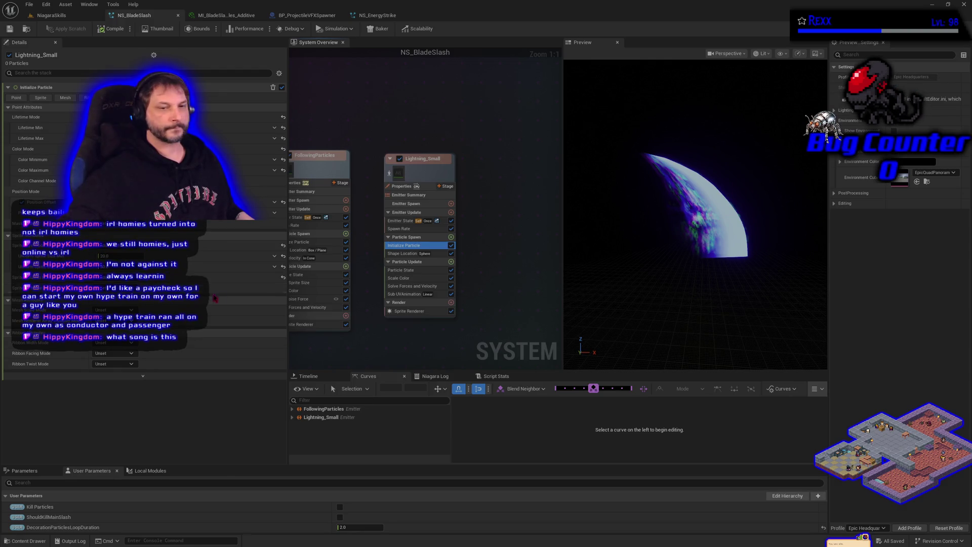
{"action": "left_click", "coordinate": [116, 255]}
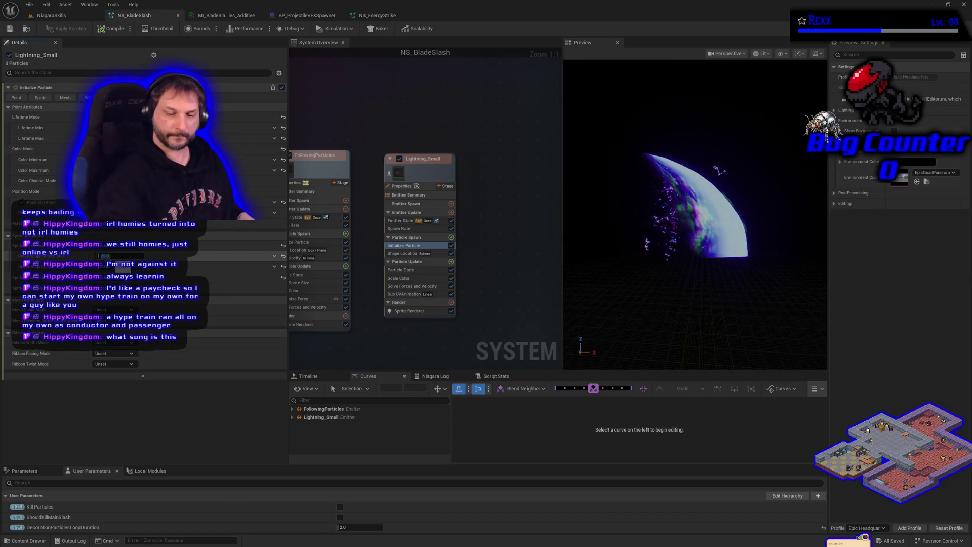
{"action": "type", "text": "15"}
{"action": "key", "text": "Return"}
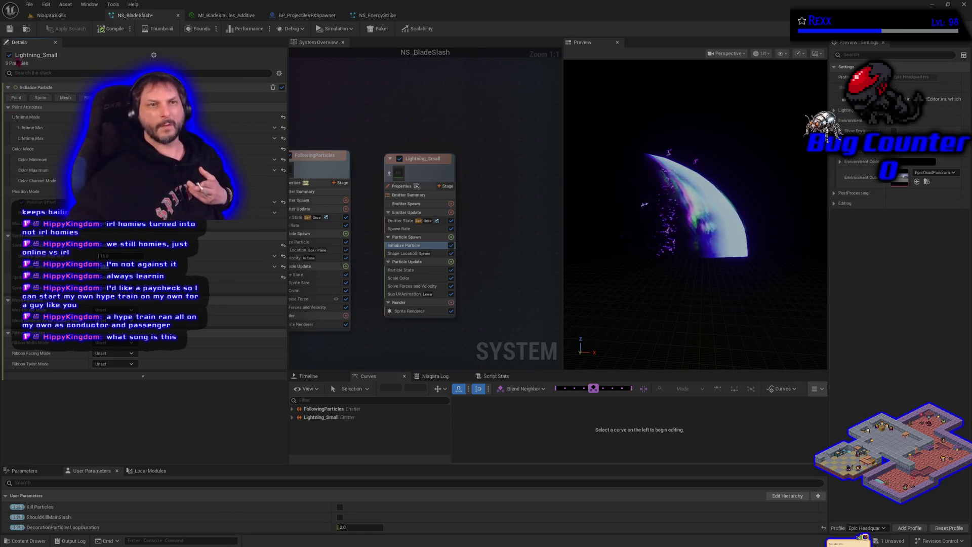
Step: Save the system and play the NiagaraSkills level to test the blade slash
{"action": "left_click", "coordinate": [9, 29]}
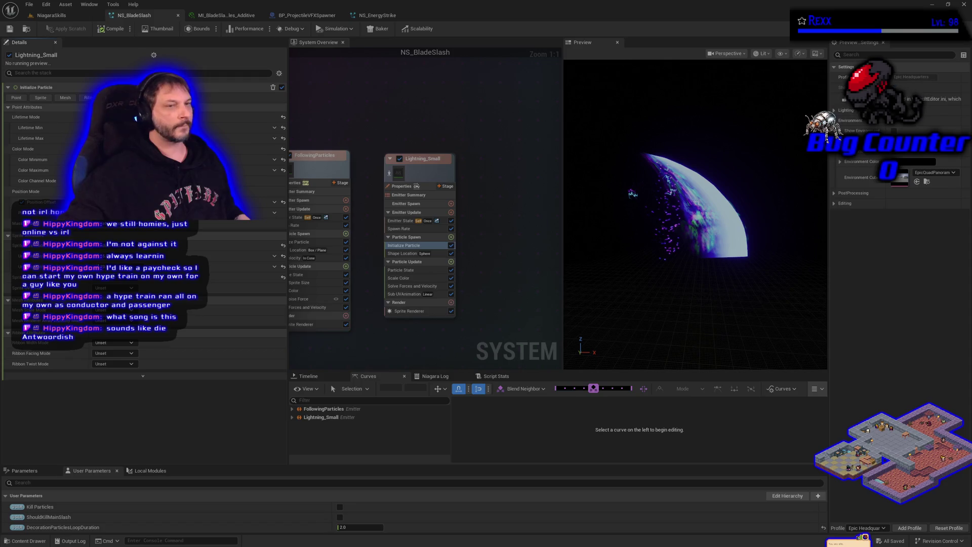
{"action": "left_click", "coordinate": [52, 18]}
{"action": "left_click", "coordinate": [214, 30]}
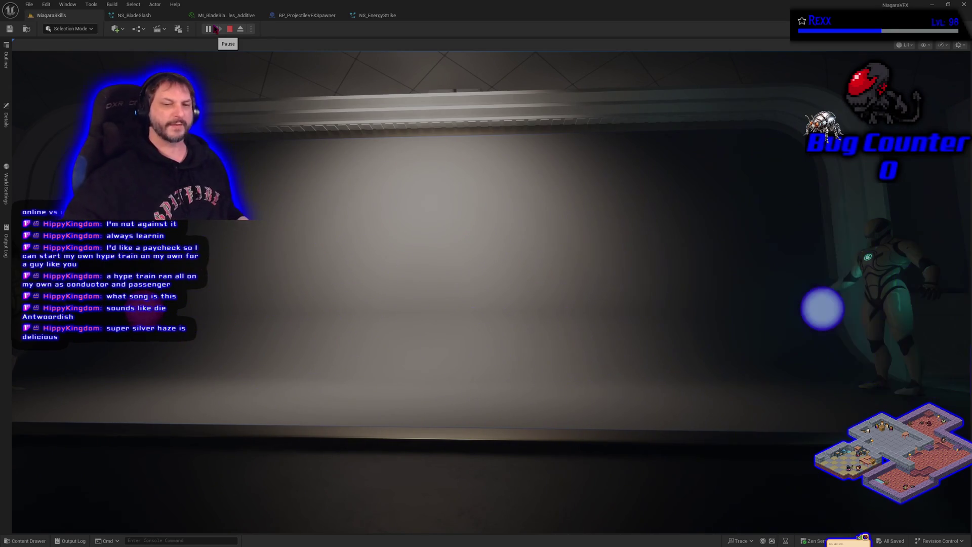
Step: Stop the play-test with Esc, then play the NiagaraSkills level again
{"action": "key", "text": "Escape"}
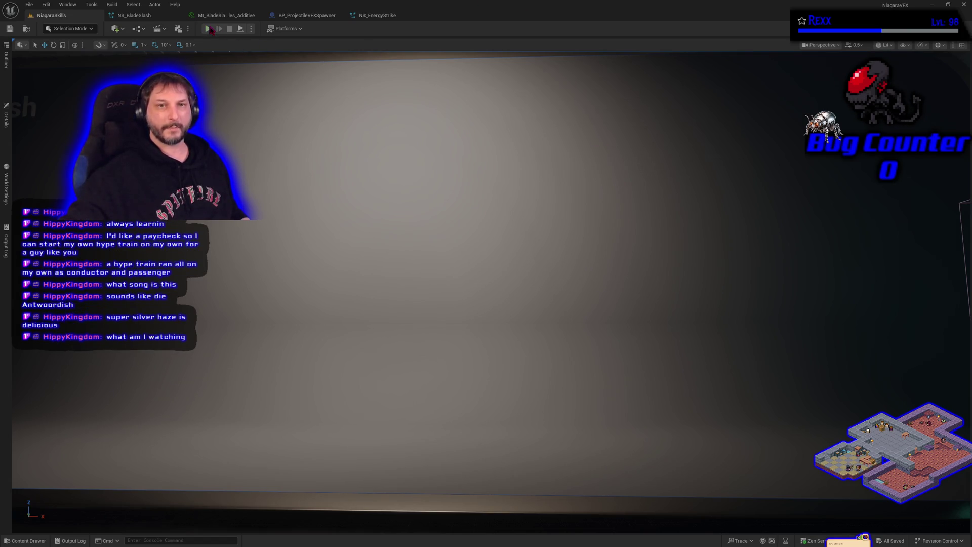
{"action": "left_click", "coordinate": [209, 29]}
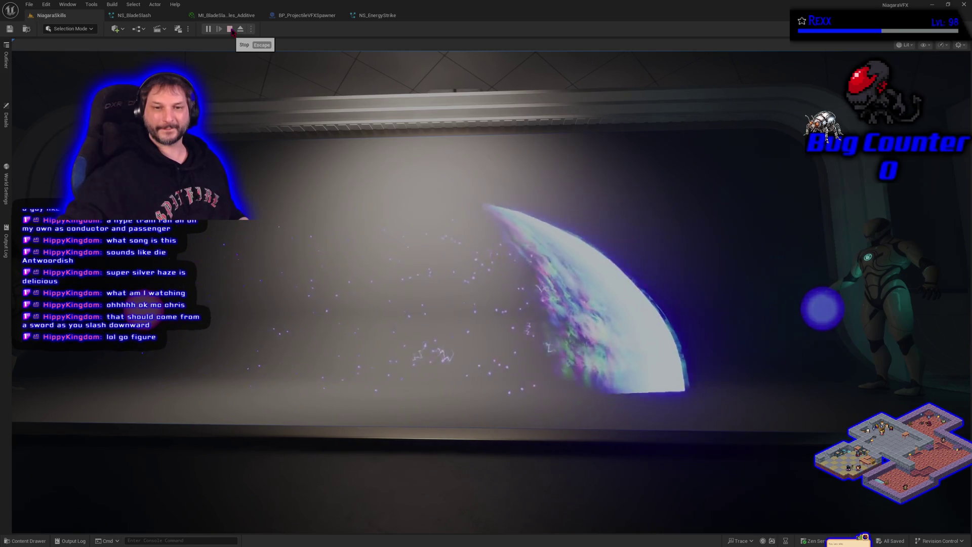
{"action": "left_click", "coordinate": [230, 29]}
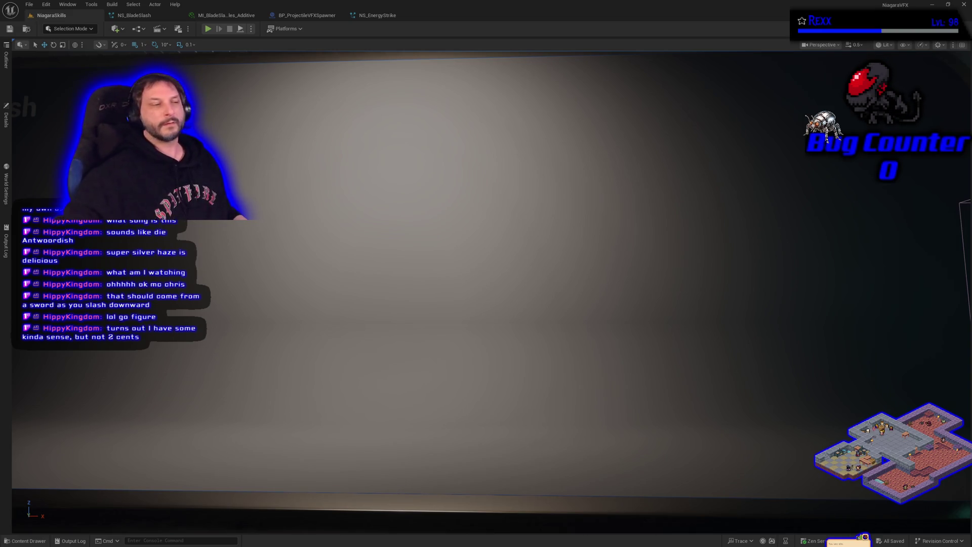
{"action": "left_click", "coordinate": [135, 16]}
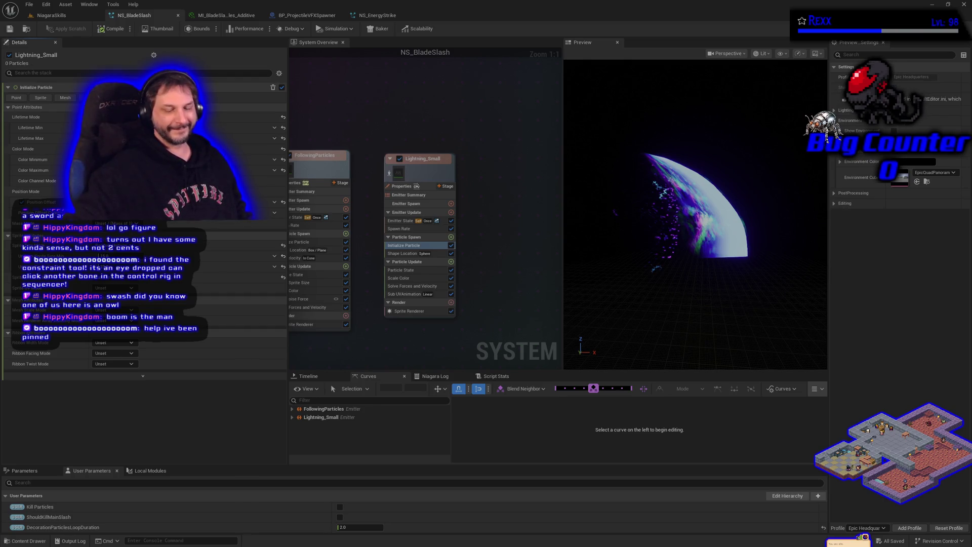
Step: Drag the emitter nodes to a new spot in the System Overview and save NS_BladeSlash
{"action": "mouse_move", "coordinate": [454, 347]}
{"action": "left_mouse_down"}
{"action": "mouse_move", "coordinate": [460, 319]}
{"action": "mouse_move", "coordinate": [434, 343]}
{"action": "mouse_move", "coordinate": [371, 306]}
{"action": "left_mouse_up"}
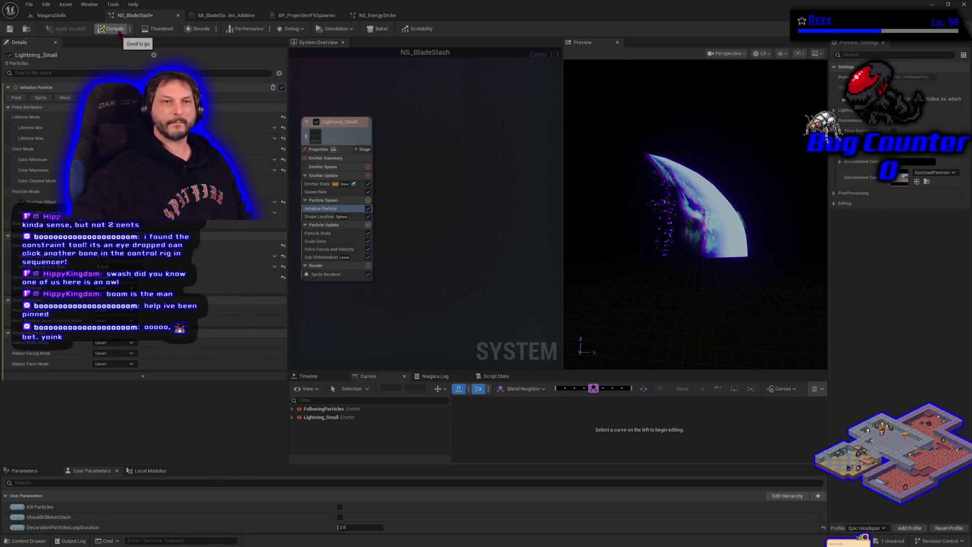
{"action": "left_click", "coordinate": [10, 29]}
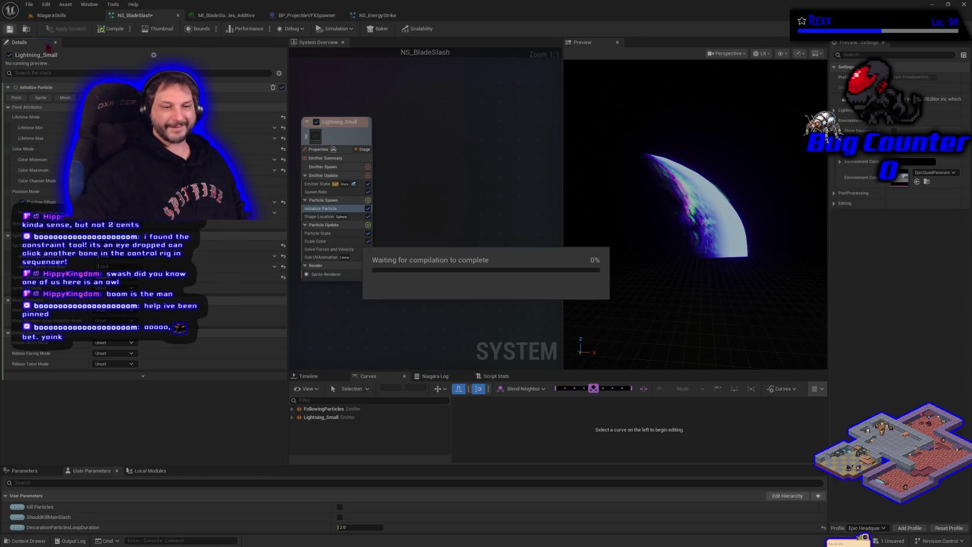
Step: Start a quick play-test of the level, then return to NS_BladeSlash
{"action": "left_click", "coordinate": [50, 15]}
{"action": "left_click", "coordinate": [208, 29]}
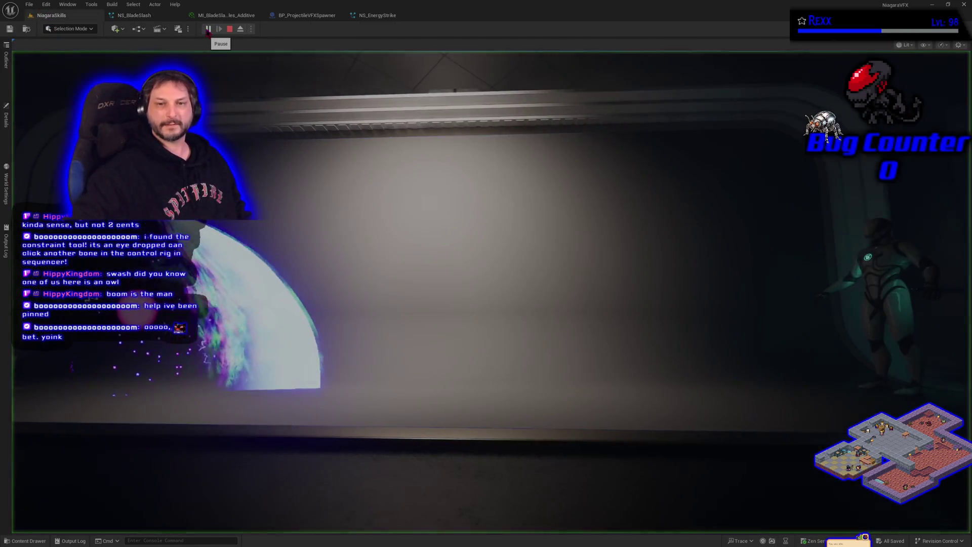
{"action": "left_click", "coordinate": [134, 15]}
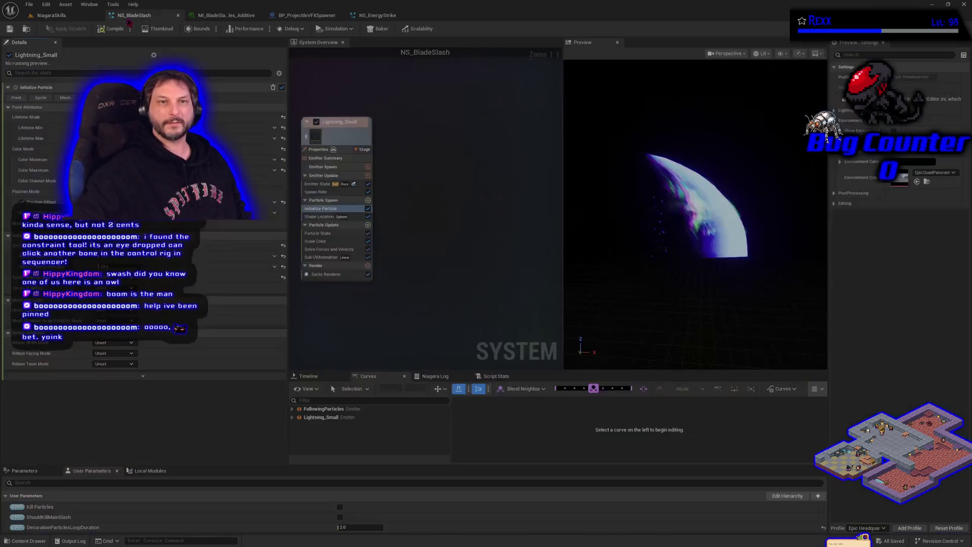
{"action": "scroll", "coordinate": [421, 230], "scroll_direction": "down", "scroll_amount": 8}
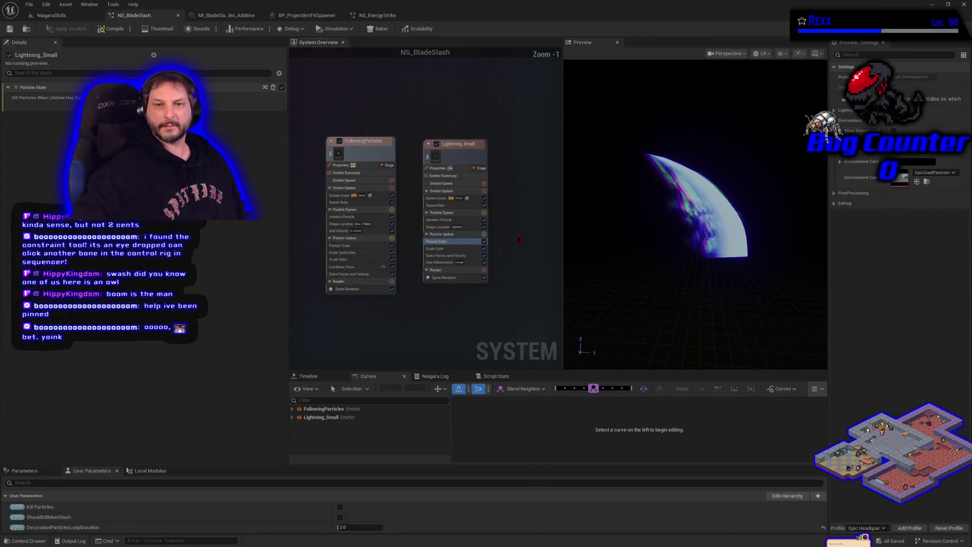
{"action": "scroll", "coordinate": [356, 274], "scroll_direction": "up", "scroll_amount": 1}
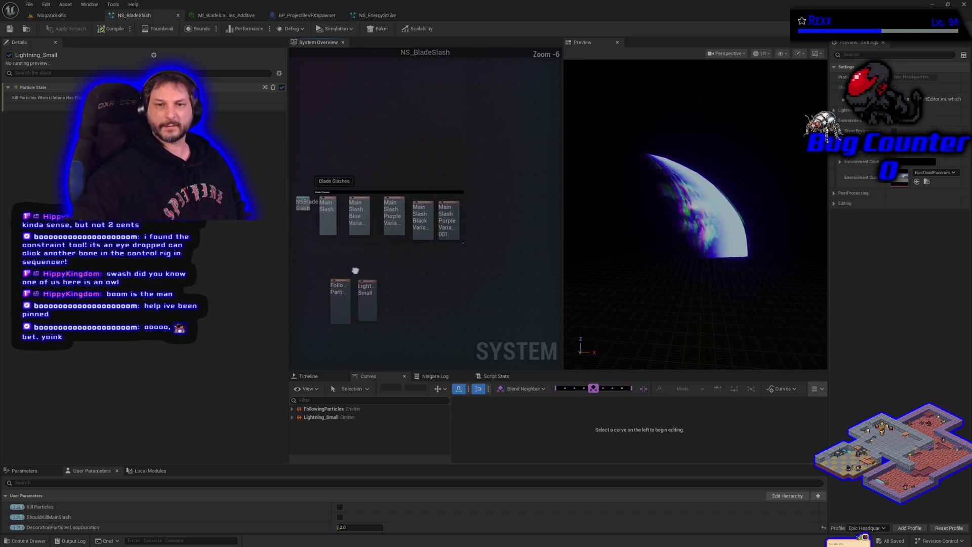
Step: Frame the System Overview and marquee-select every emitter, including the Blade Slashes group
{"action": "left_click_drag", "start_coordinate": [356, 274], "coordinate": [425, 253]}
{"action": "right_click", "coordinate": [434, 260]}
{"action": "left_click", "coordinate": [428, 251]}
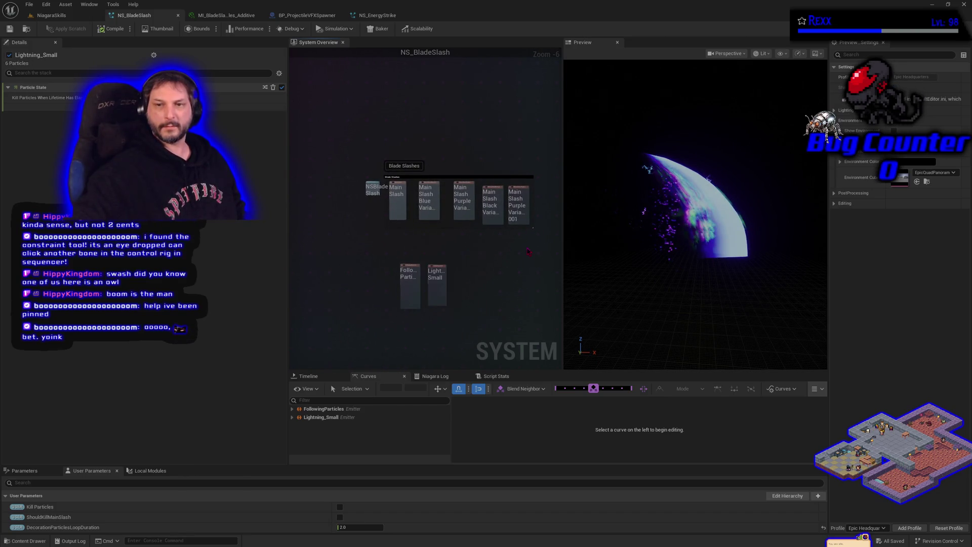
{"action": "scroll", "coordinate": [431, 248], "scroll_direction": "up", "scroll_amount": 1}
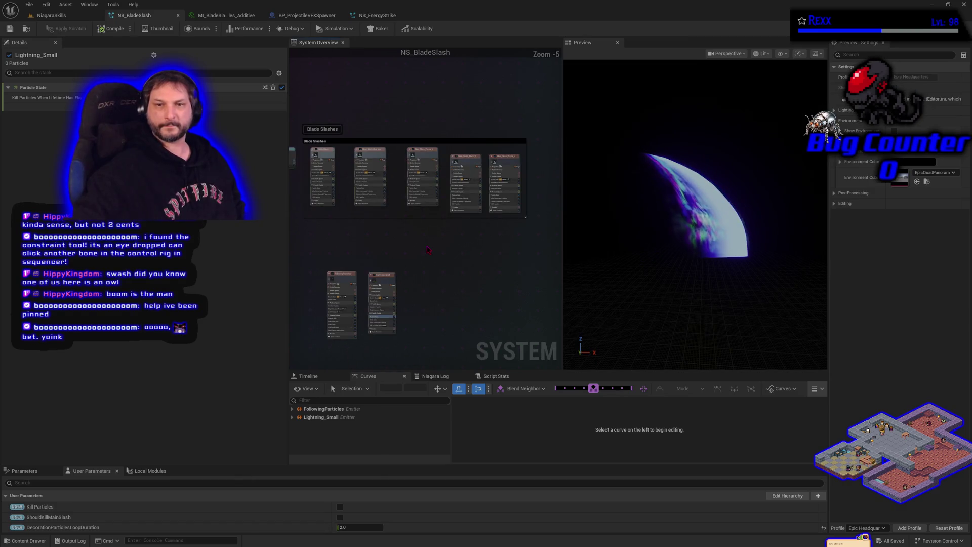
{"action": "left_click_drag", "start_coordinate": [428, 249], "coordinate": [424, 251]}
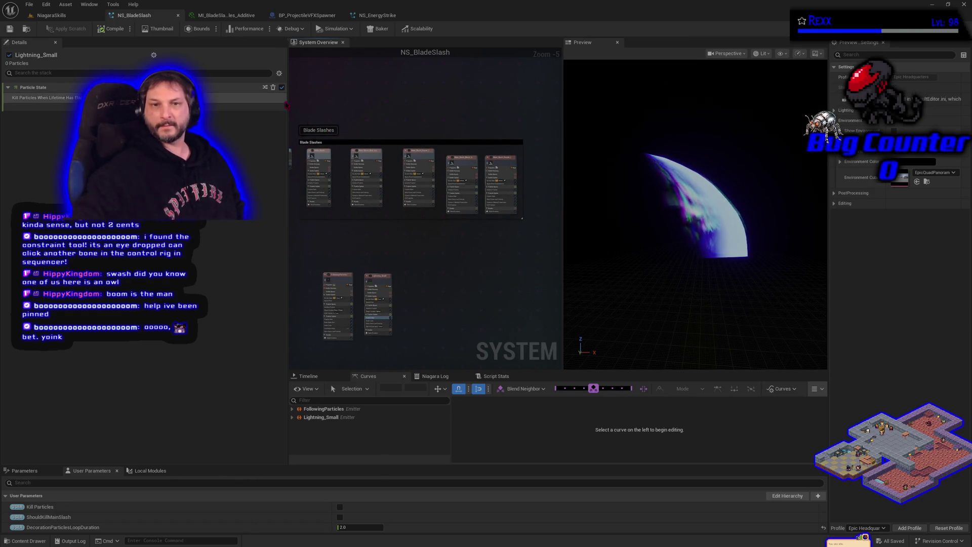
{"action": "left_click_drag", "start_coordinate": [300, 96], "coordinate": [510, 341]}
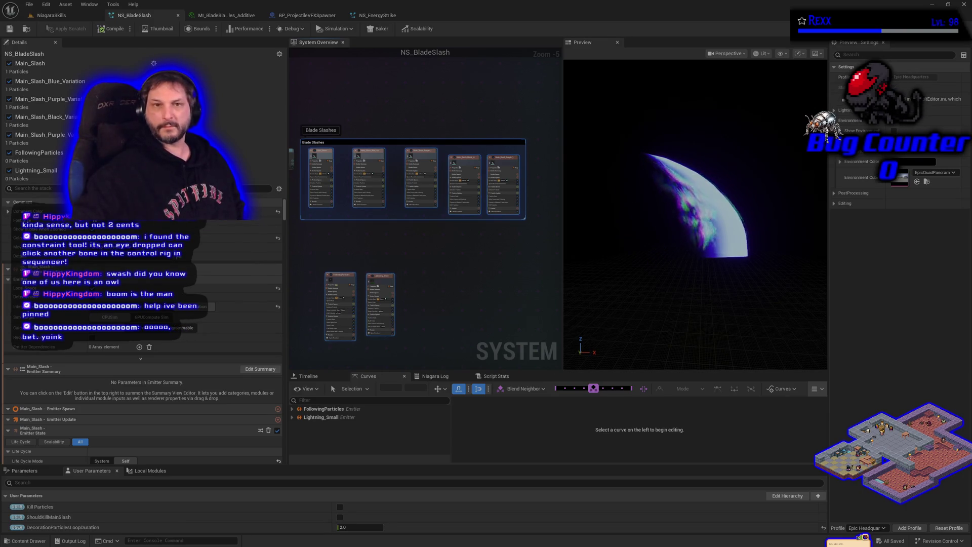
{"action": "left_click", "coordinate": [375, 15]}
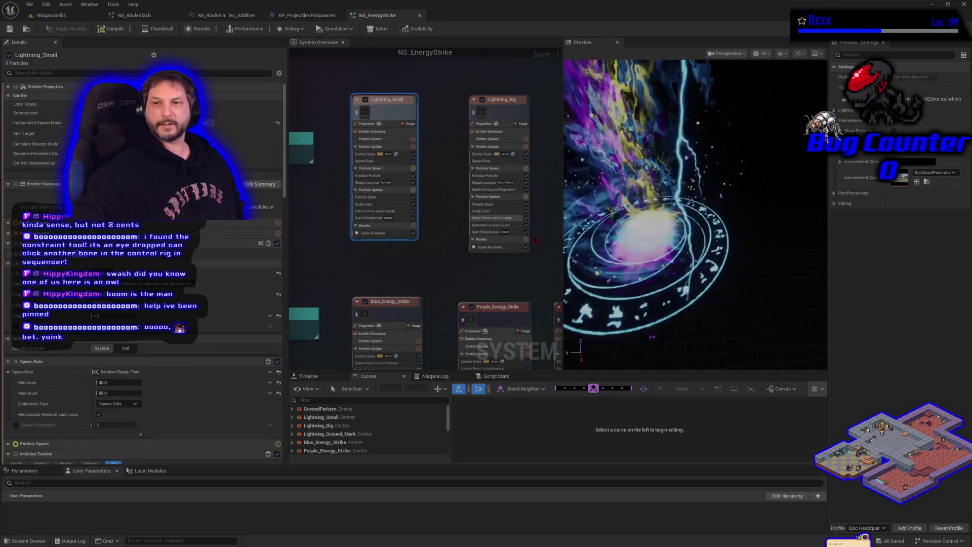
Step: Close the NS_EnergyStrike, blade slash material instance and BP_ProjectileVFXSpawner tabs
{"action": "left_click", "coordinate": [420, 17]}
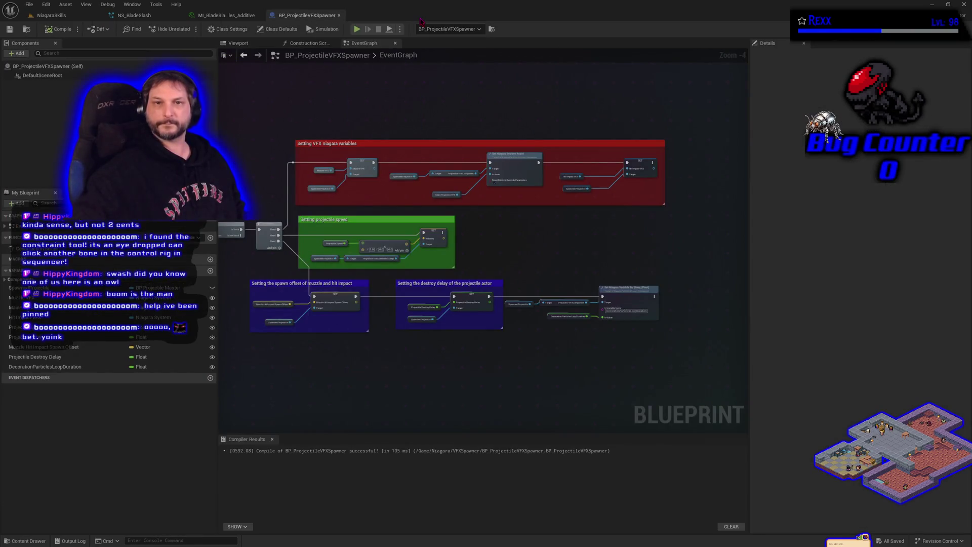
{"action": "left_click", "coordinate": [226, 15]}
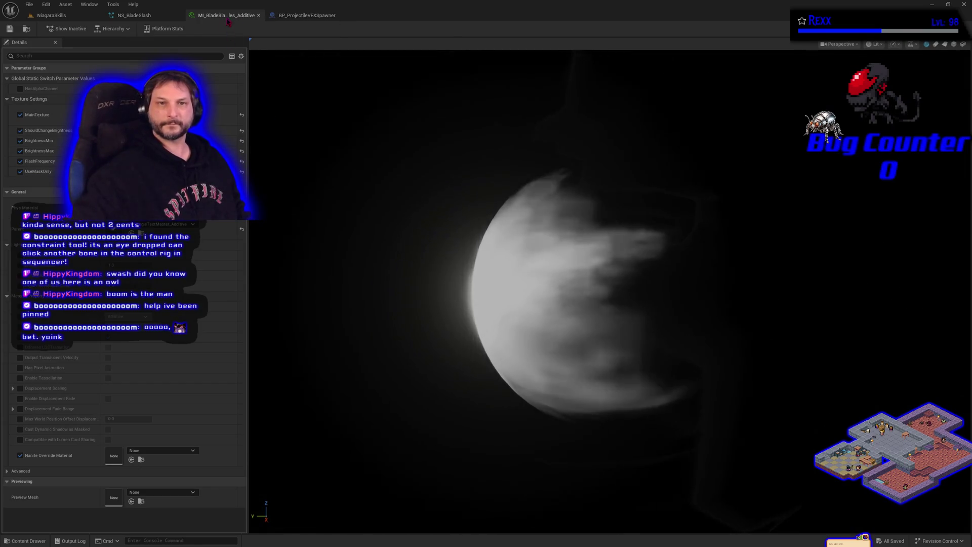
{"action": "middle_click", "coordinate": [228, 16]}
{"action": "left_click", "coordinate": [228, 16]}
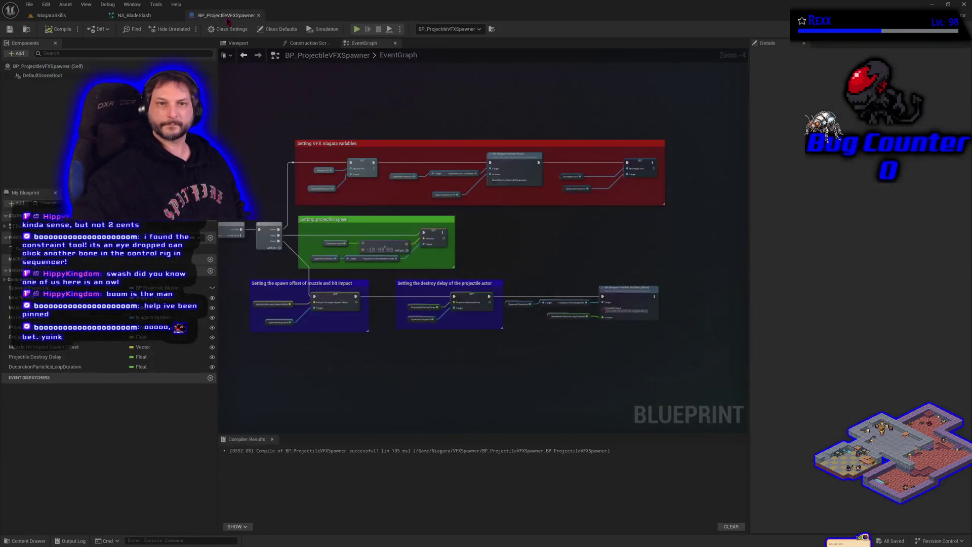
{"action": "middle_click", "coordinate": [228, 18]}
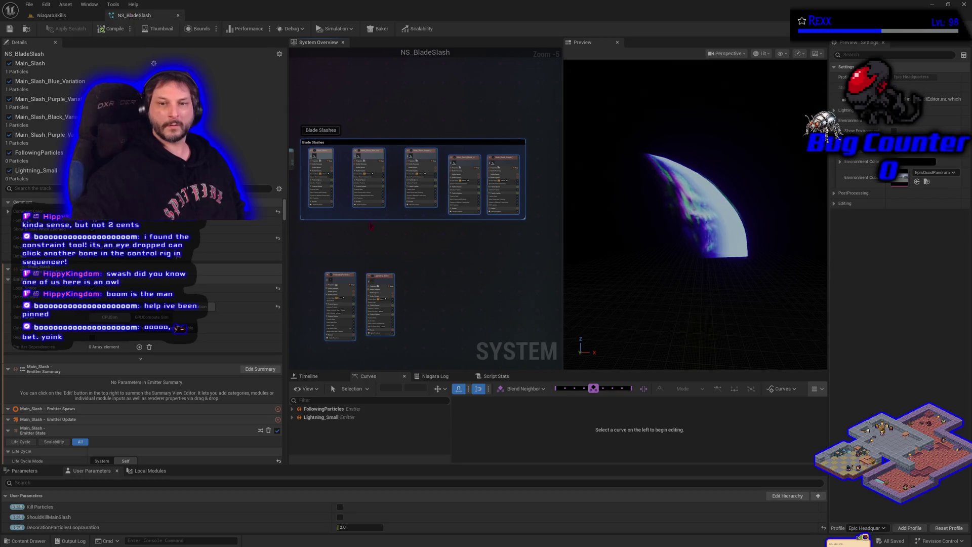
Step: Paste a copy of FollowingParticles' Add Velocity into Lightning_Small's Particle Spawn, save, and switch to NiagaraSkills
{"action": "scroll", "coordinate": [430, 268], "scroll_direction": "up", "scroll_amount": 4}
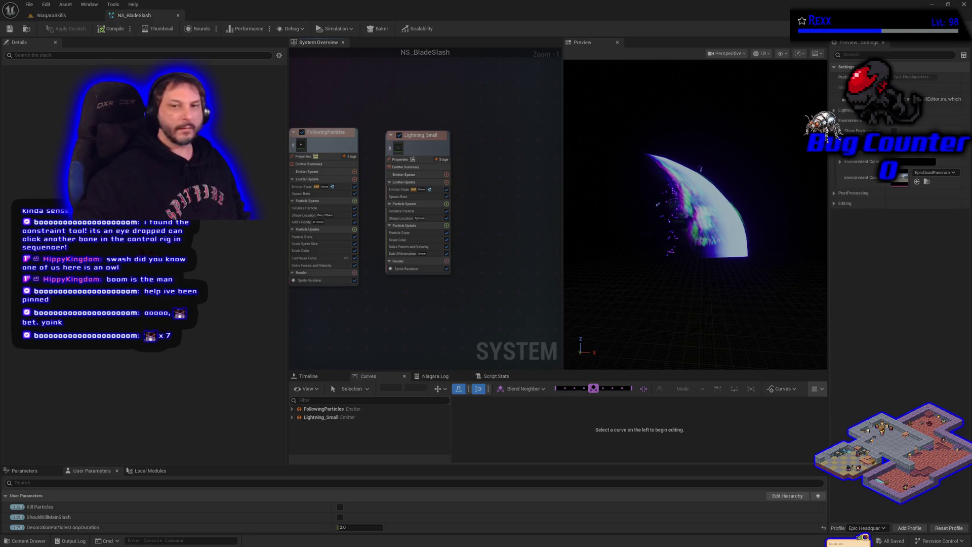
{"action": "left_click", "coordinate": [307, 222]}
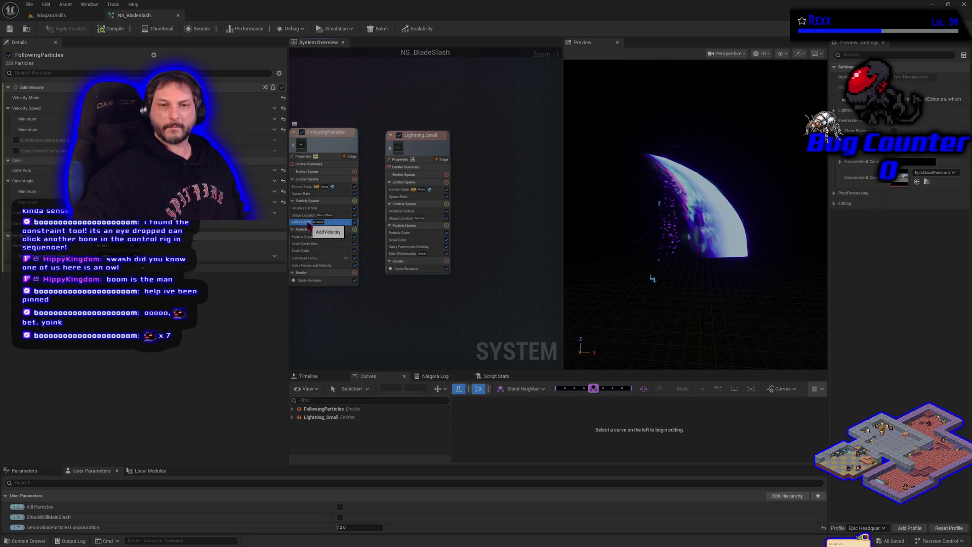
{"action": "right_click", "coordinate": [308, 223]}
{"action": "left_click", "coordinate": [337, 324]}
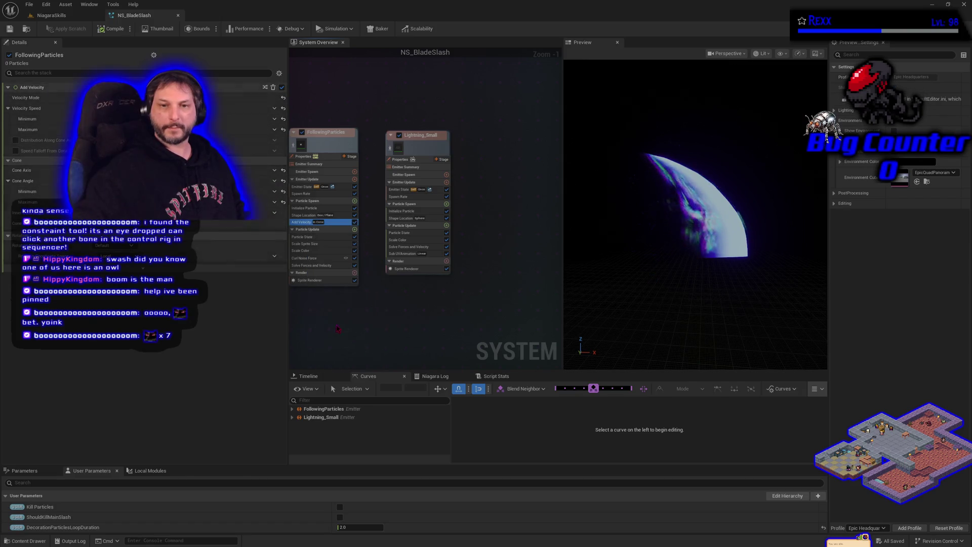
{"action": "right_click", "coordinate": [426, 205]}
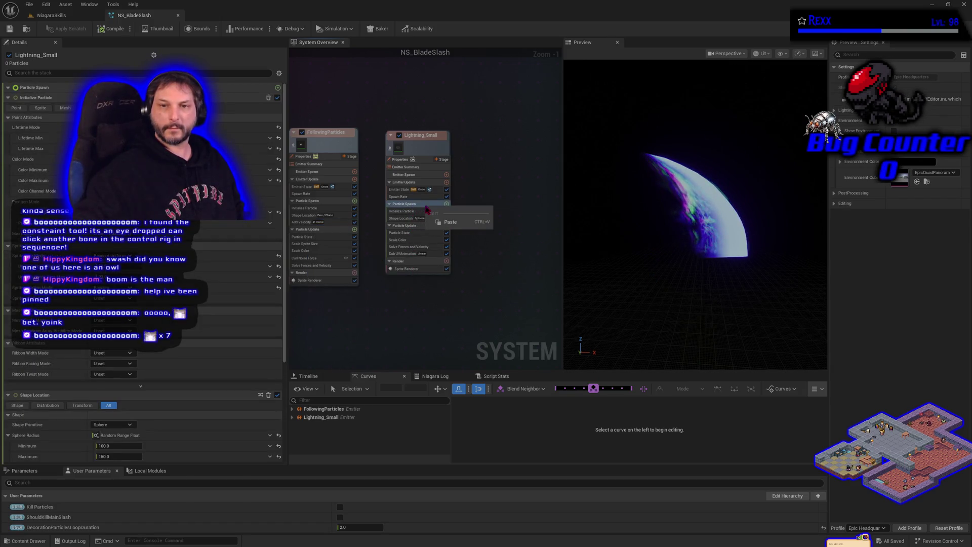
{"action": "left_click", "coordinate": [452, 223]}
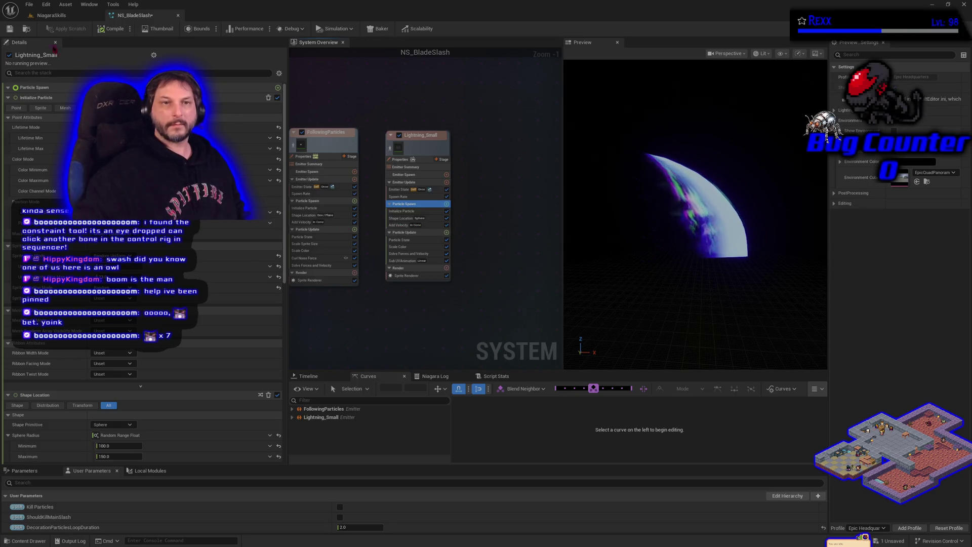
{"action": "left_click", "coordinate": [10, 29]}
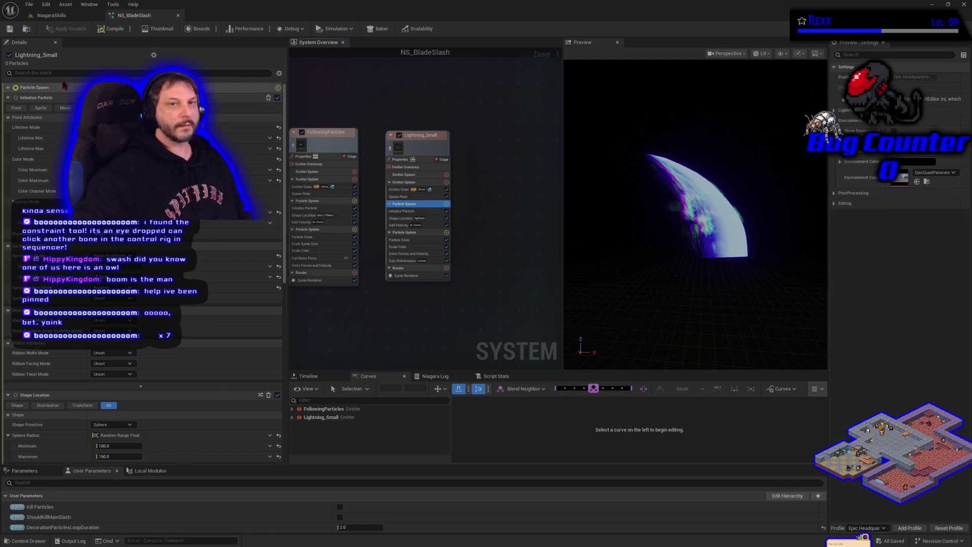
{"action": "left_click", "coordinate": [53, 15]}
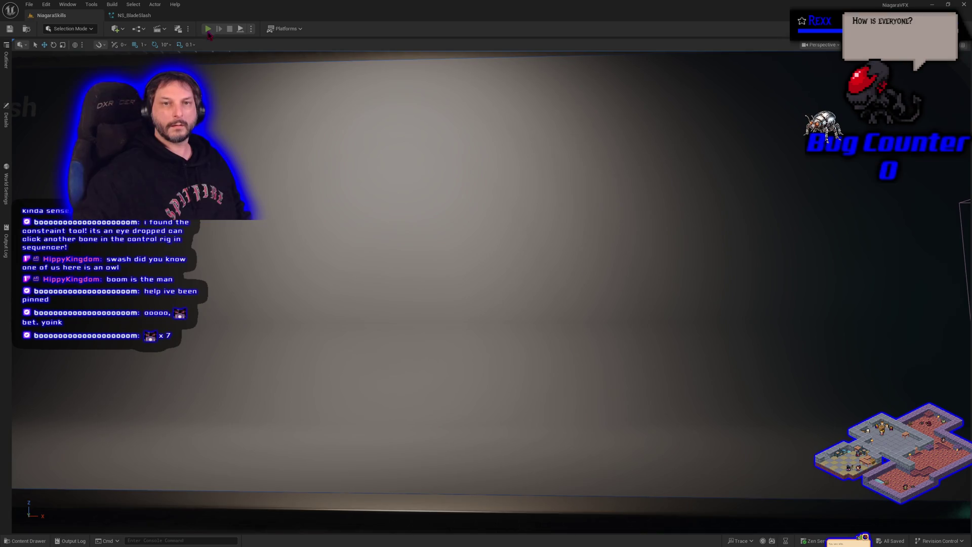
Step: Play the NiagaraSkills level to watch the slash with purple sparks, then stop with Esc
{"action": "left_click", "coordinate": [208, 29]}
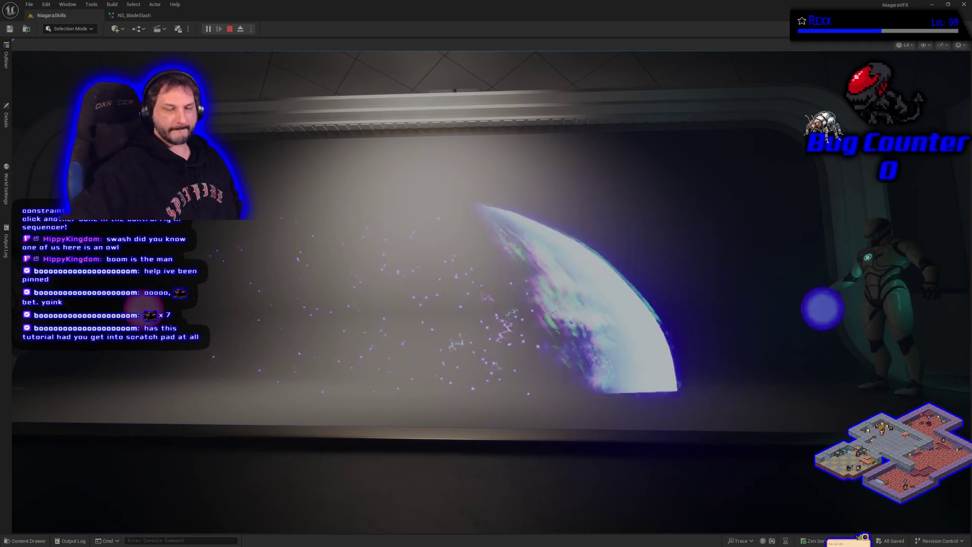
{"action": "key", "text": "Escape"}
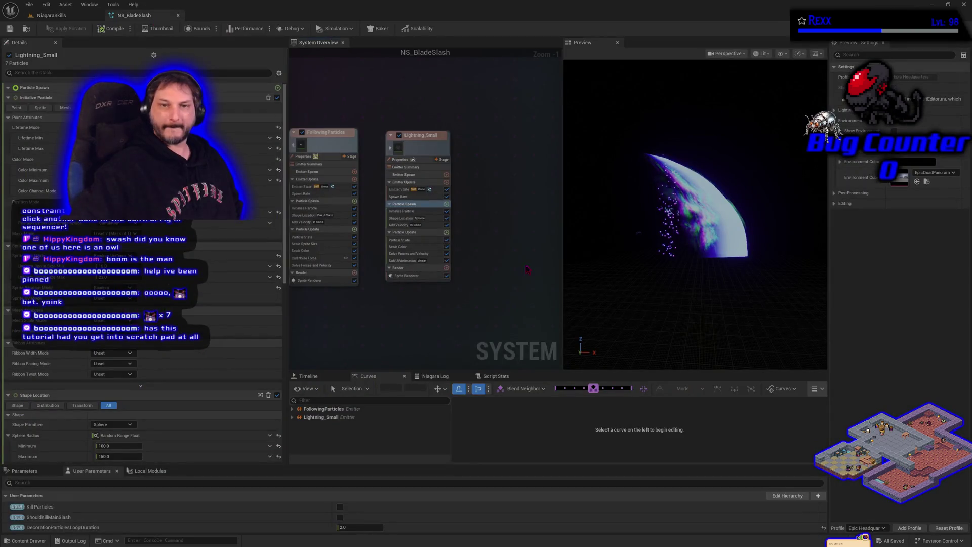
Step: Search 'scra' under FollowingParticles' Emitter Update and add a New Scratch Pad Module
{"action": "mouse_move", "coordinate": [382, 364]}
{"action": "left_mouse_down"}
{"action": "mouse_move", "coordinate": [464, 331]}
{"action": "mouse_move", "coordinate": [416, 319]}
{"action": "mouse_move", "coordinate": [371, 277]}
{"action": "left_mouse_up"}
{"action": "scroll", "coordinate": [416, 319], "scroll_direction": "down", "scroll_amount": 1}
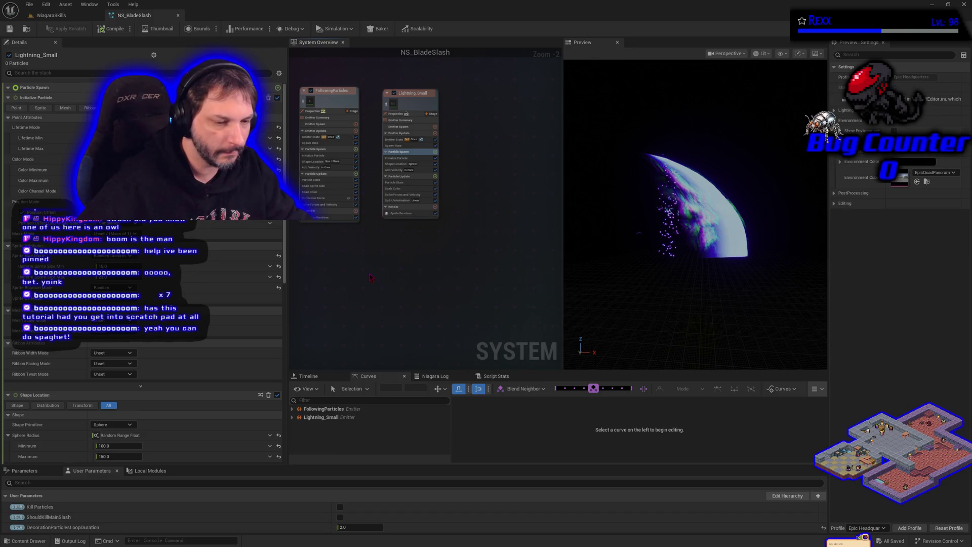
{"action": "left_click_drag", "start_coordinate": [388, 272], "coordinate": [453, 306]}
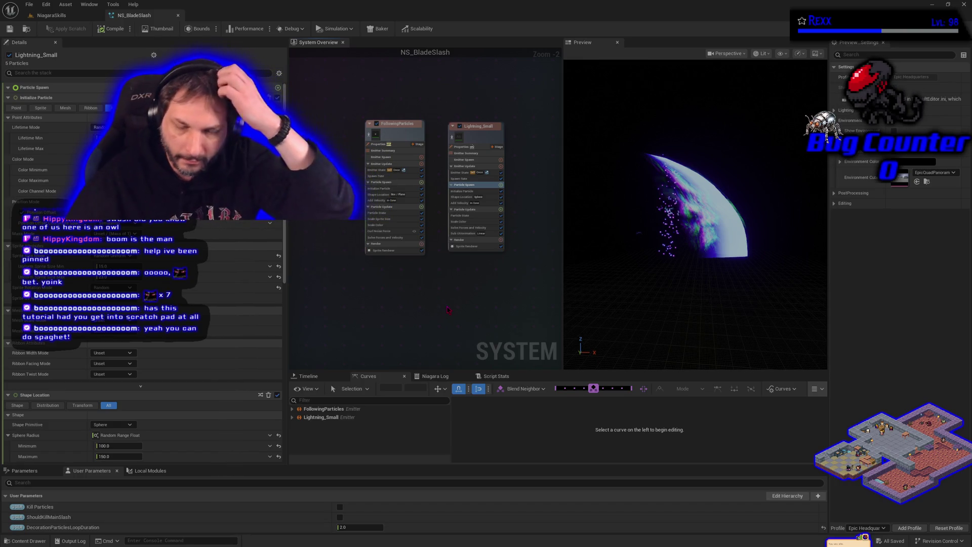
{"action": "scroll", "coordinate": [410, 336], "scroll_direction": "up", "scroll_amount": 2}
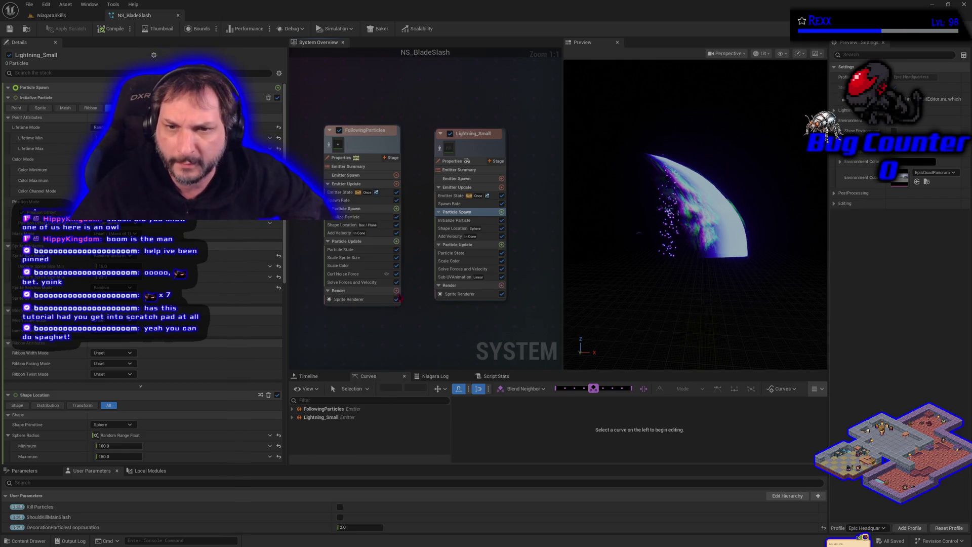
{"action": "left_click", "coordinate": [396, 185]}
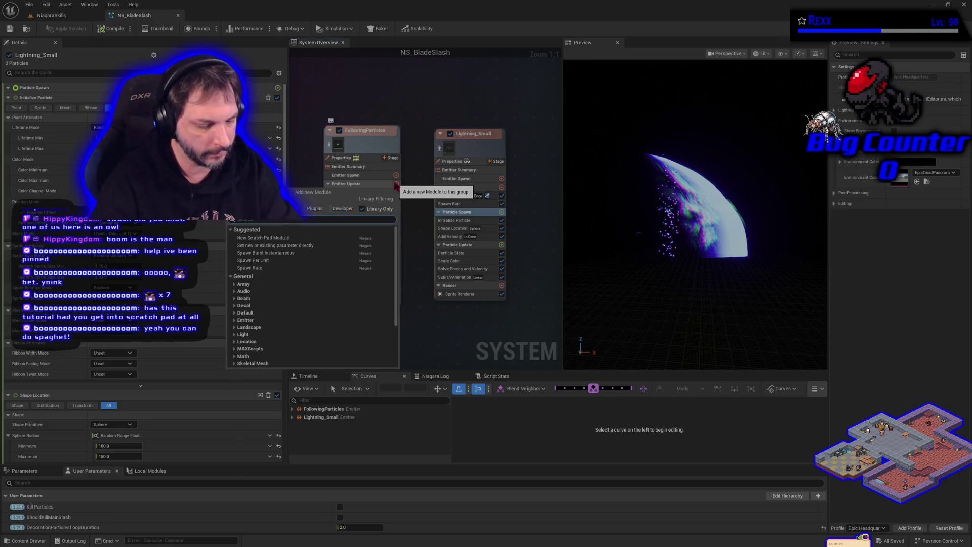
{"action": "type", "text": "scra"}
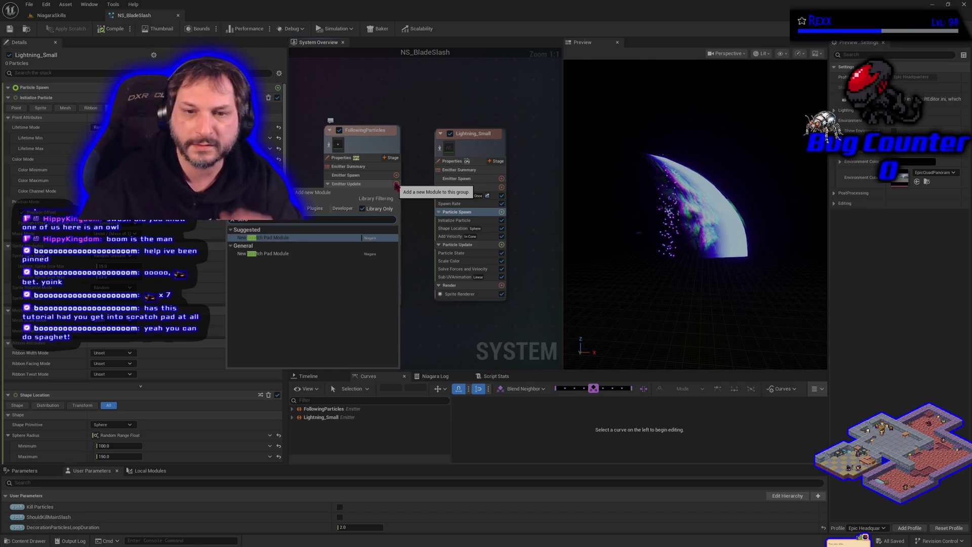
{"action": "left_click", "coordinate": [294, 237]}
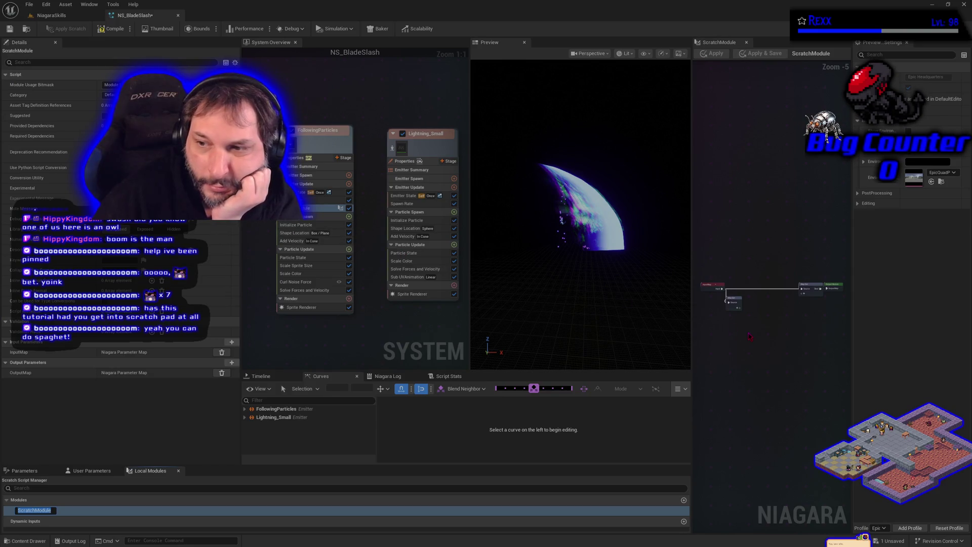
Step: Widen the ScratchModule panel, frame all nodes, nudge Map Get, then view FollowingParticles' emitter settings
{"action": "scroll", "coordinate": [749, 336], "scroll_direction": "up", "scroll_amount": 4}
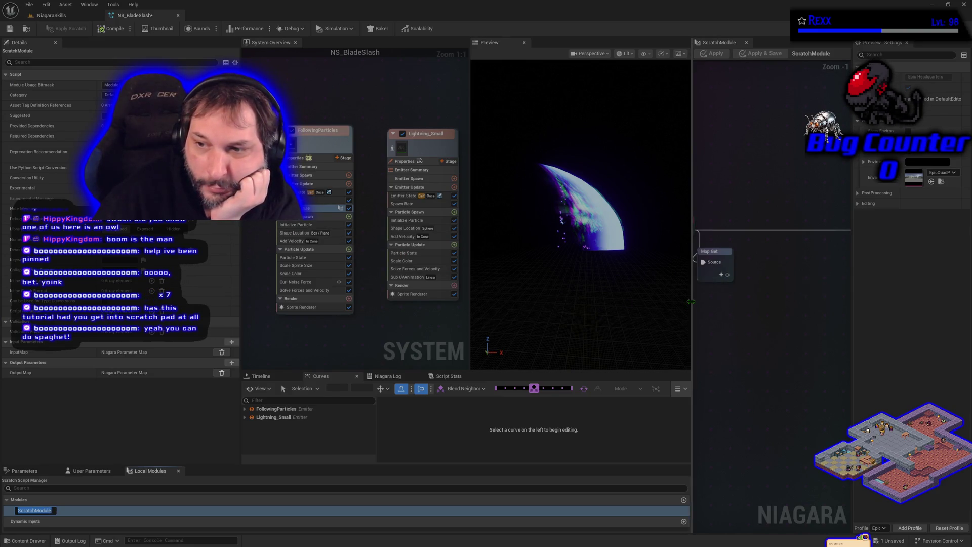
{"action": "left_click_drag", "start_coordinate": [692, 302], "coordinate": [458, 302]}
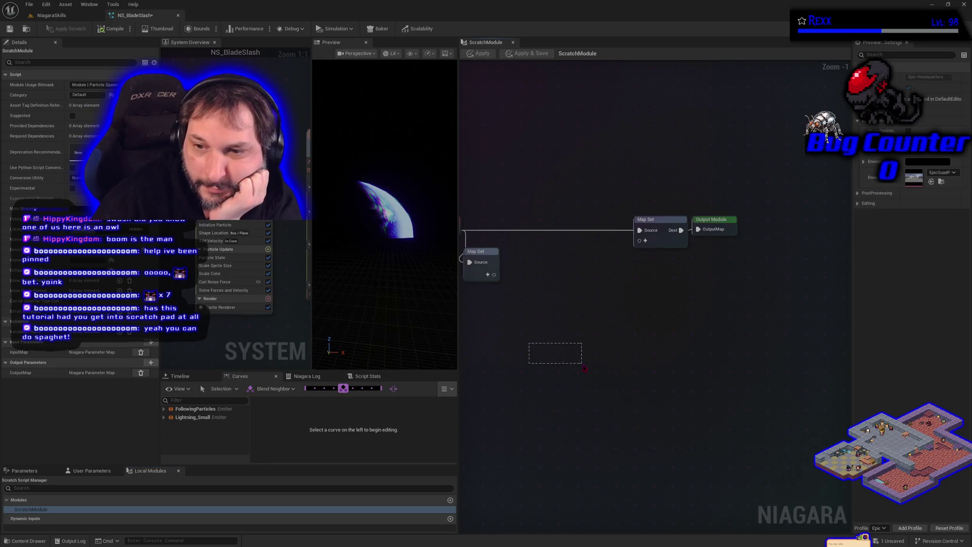
{"action": "left_click_drag", "start_coordinate": [584, 368], "coordinate": [584, 368]}
{"action": "key", "text": "Home"}
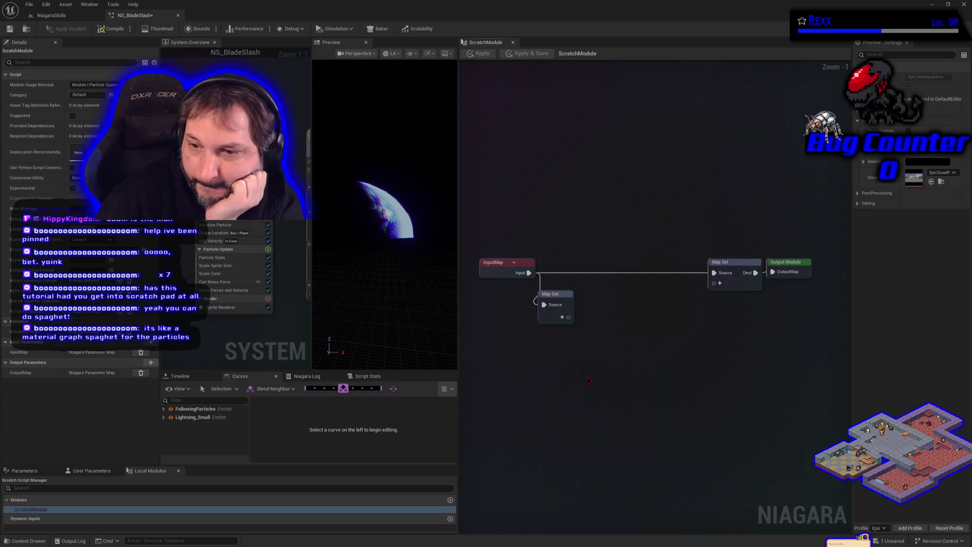
{"action": "left_click_drag", "start_coordinate": [568, 295], "coordinate": [583, 289]}
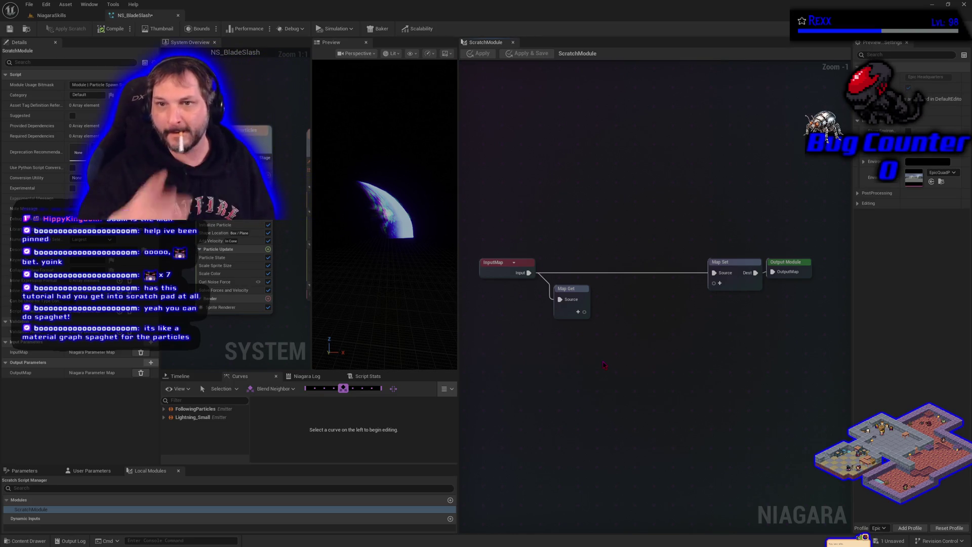
{"action": "left_click", "coordinate": [295, 226]}
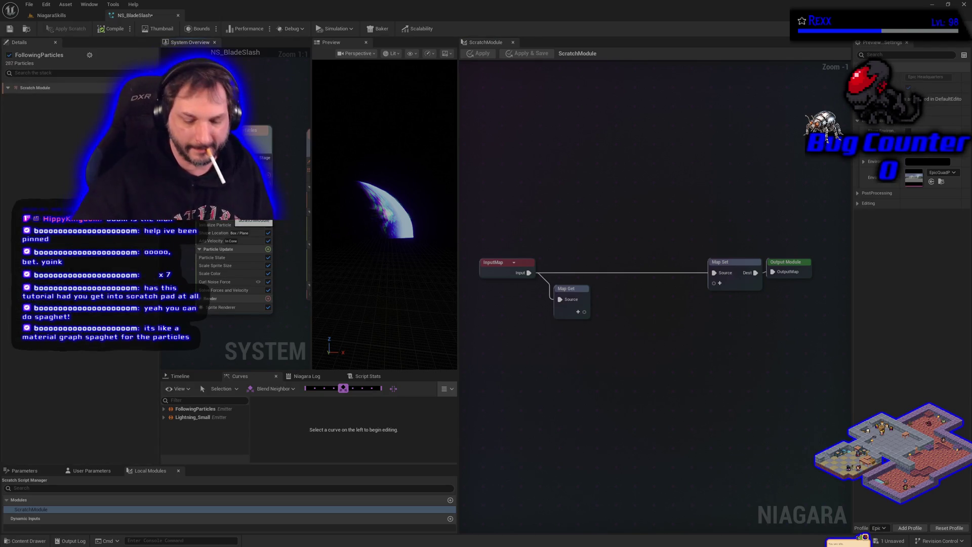
{"action": "scroll", "coordinate": [234, 223], "scroll_direction": "down", "scroll_amount": 1}
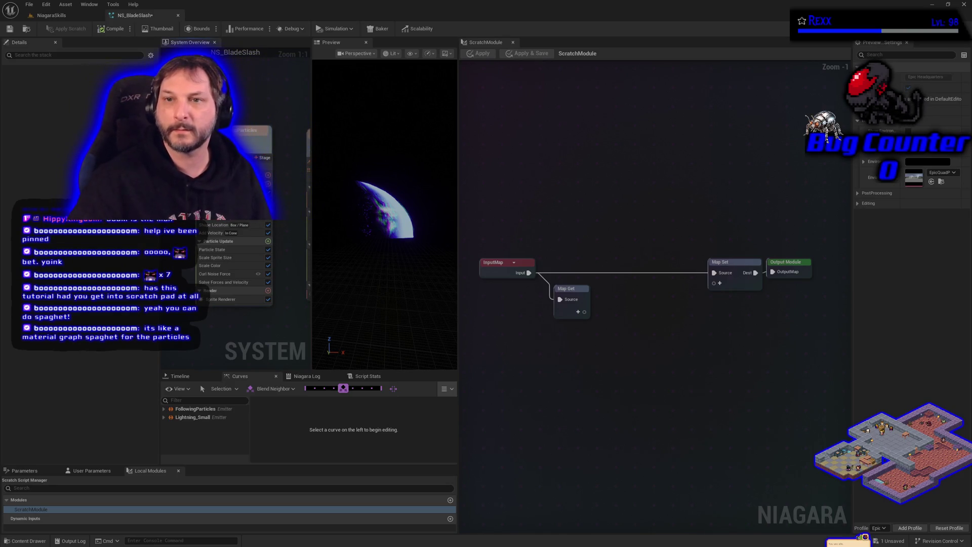
Step: Close the ScratchModule tab, glance at the Imgur reference in Chrome, then close the browser
{"action": "left_click", "coordinate": [513, 42]}
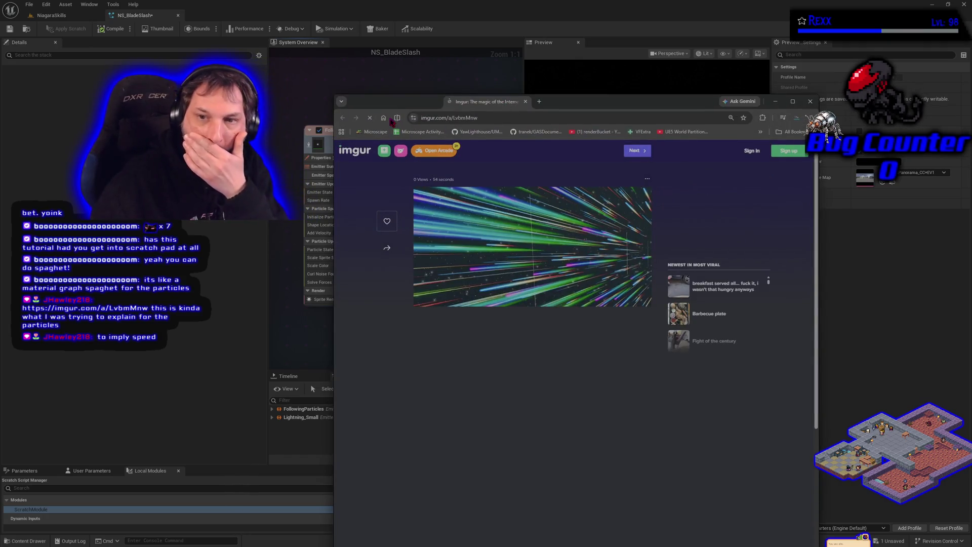
{"action": "left_click_drag", "start_coordinate": [400, 102], "coordinate": [402, 85]}
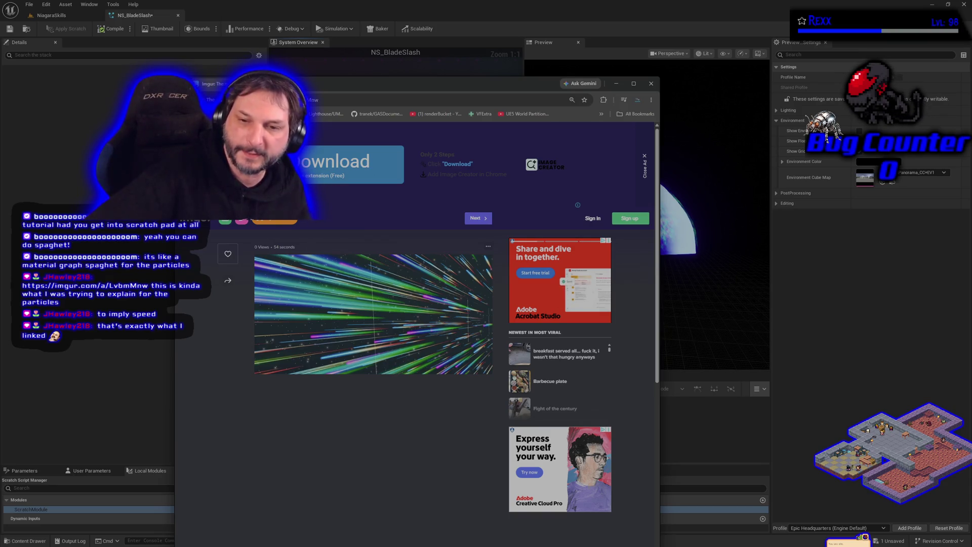
{"action": "key", "text": "ctrl+w"}
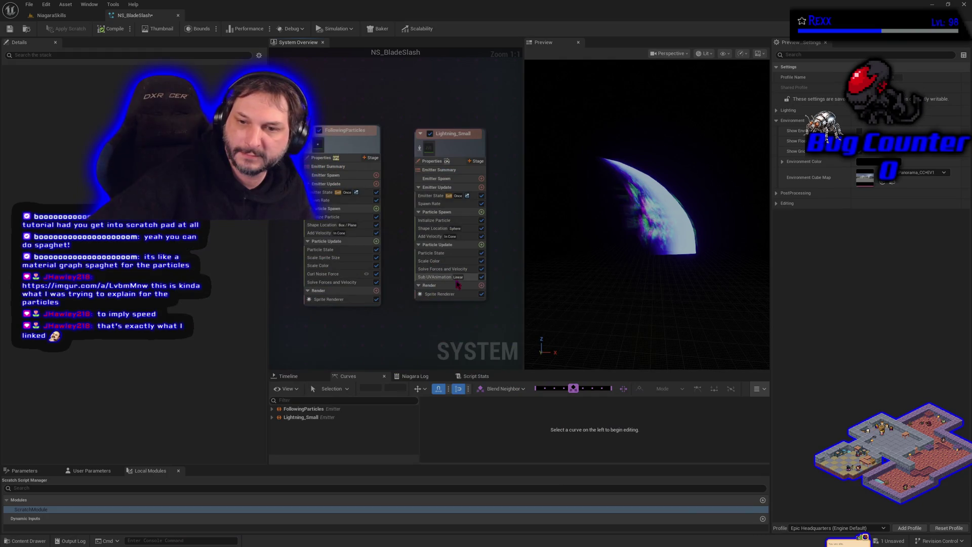
Step: Copy the Curl Noise Force module from FollowingParticles and paste it into Lightning_Small's Particle Update
{"action": "left_click", "coordinate": [334, 258]}
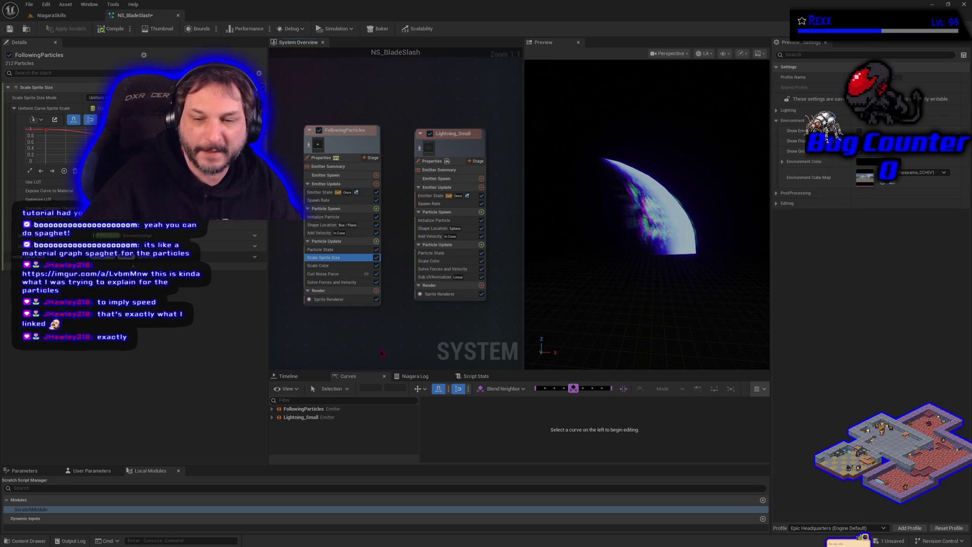
{"action": "left_click_drag", "start_coordinate": [381, 354], "coordinate": [375, 345]}
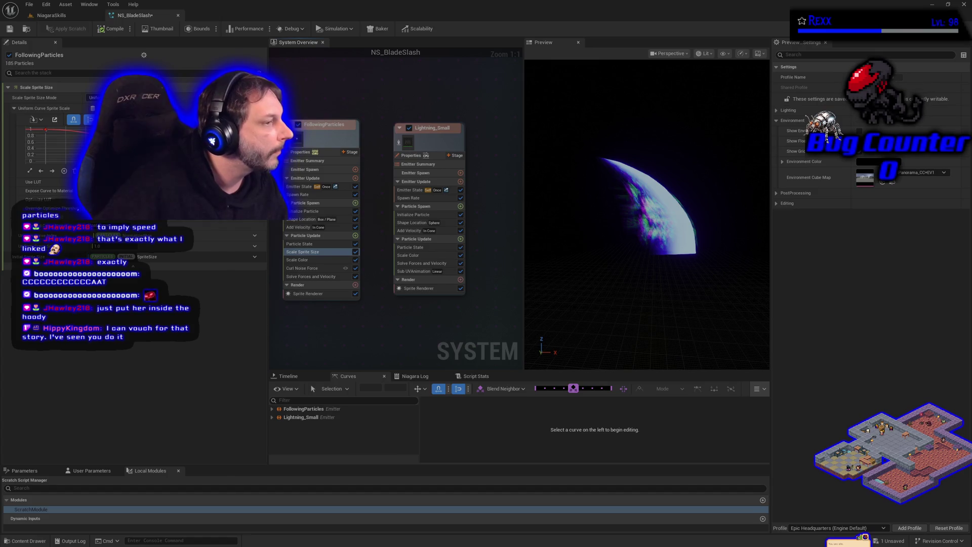
{"action": "right_click", "coordinate": [298, 272]}
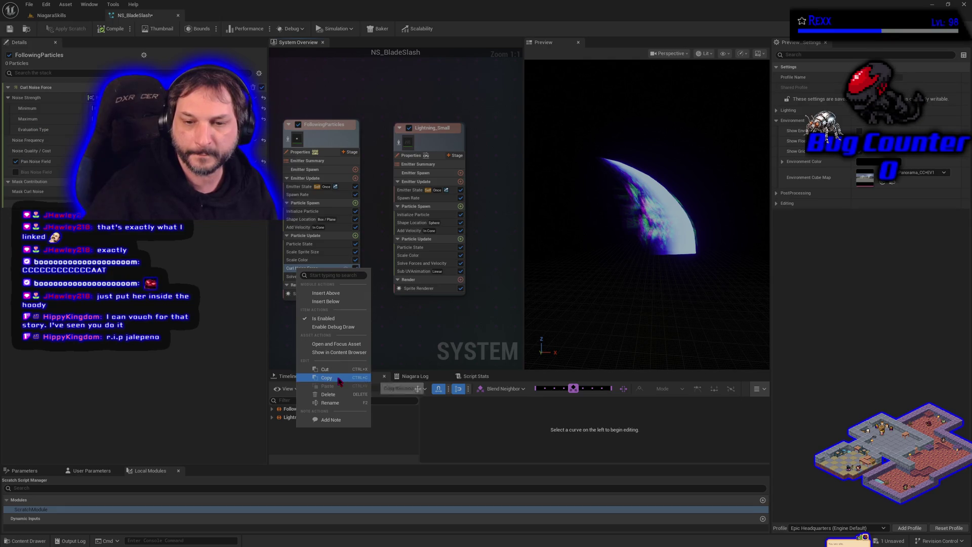
{"action": "right_click", "coordinate": [439, 245]}
{"action": "left_click", "coordinate": [462, 259]}
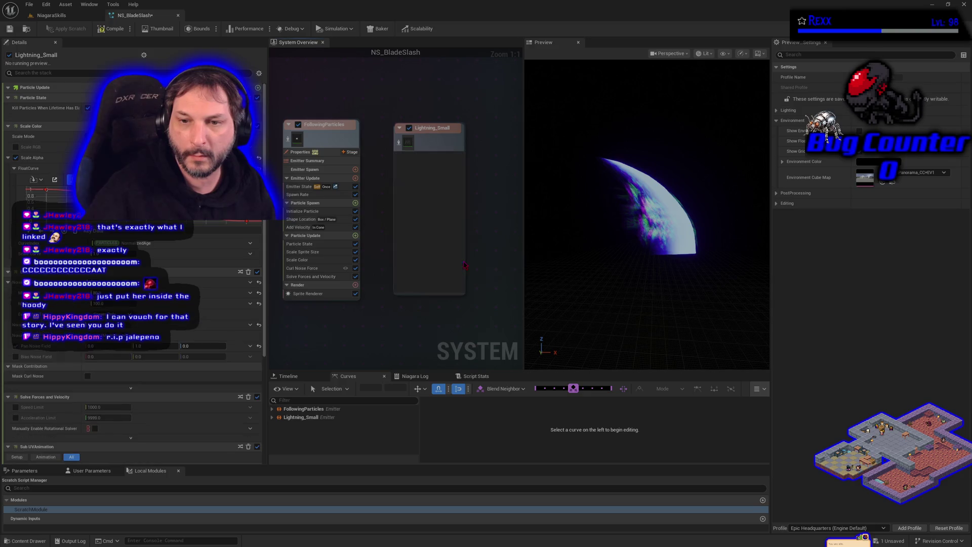
Step: Compile NS_BladeSlash, Save All, and start a Play session in the NiagaraSkills level
{"action": "left_click", "coordinate": [109, 29]}
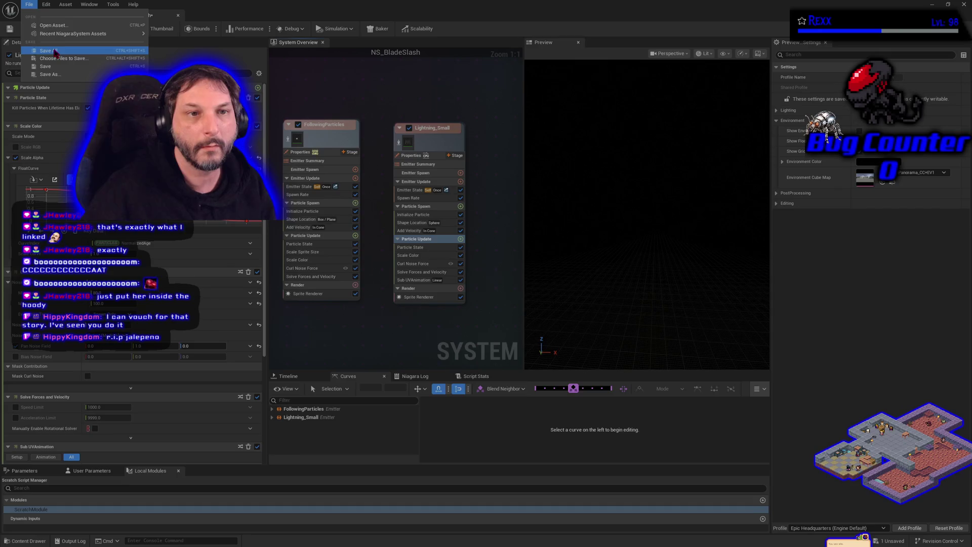
{"action": "left_click", "coordinate": [58, 19]}
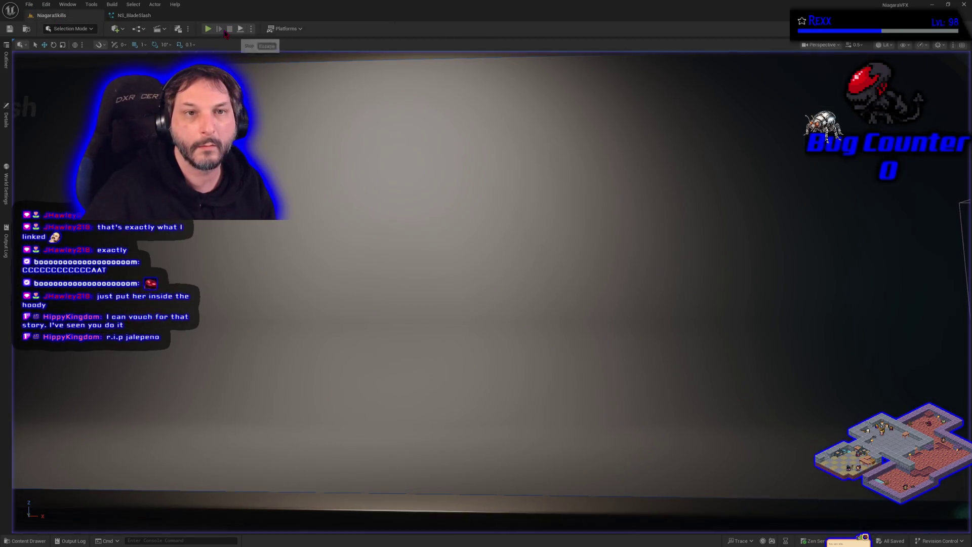
{"action": "left_click", "coordinate": [130, 15]}
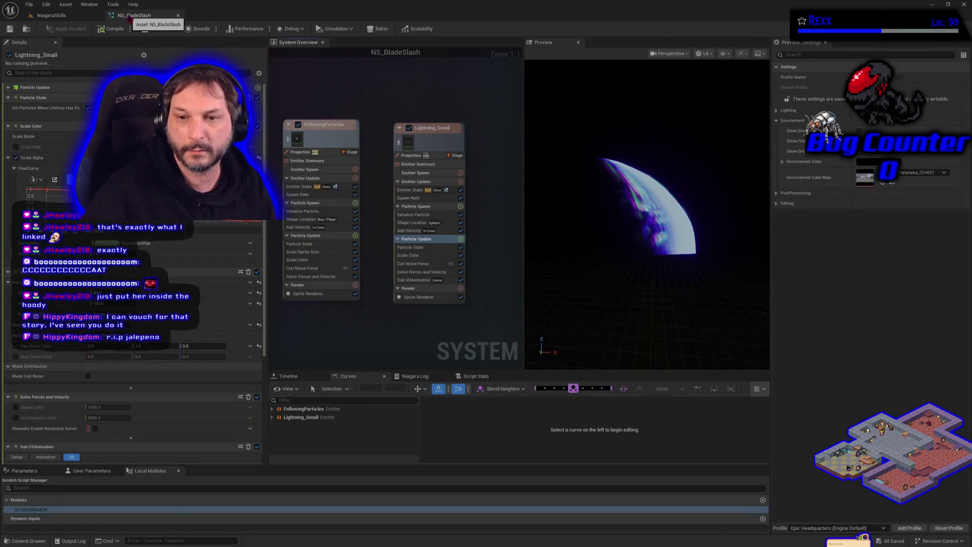
{"action": "left_click", "coordinate": [84, 16]}
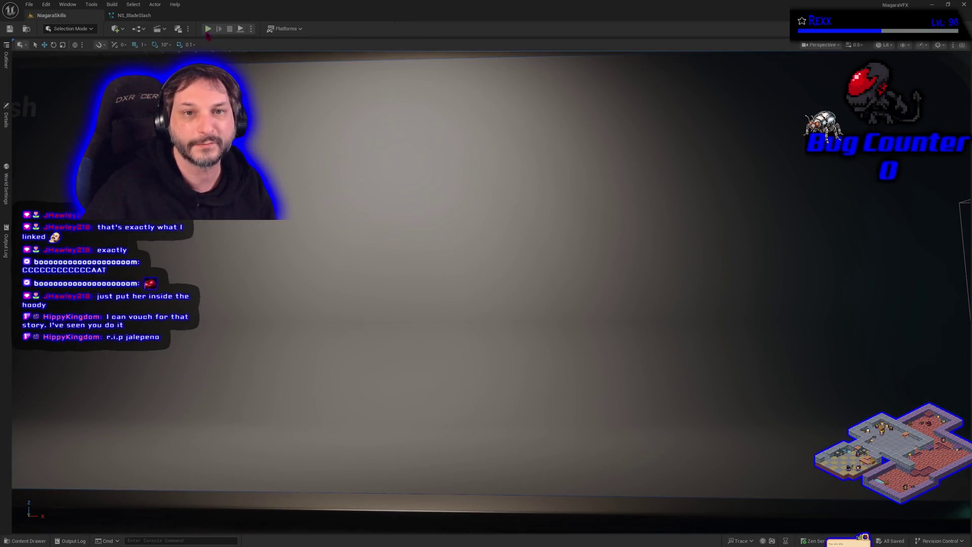
{"action": "left_click", "coordinate": [208, 29]}
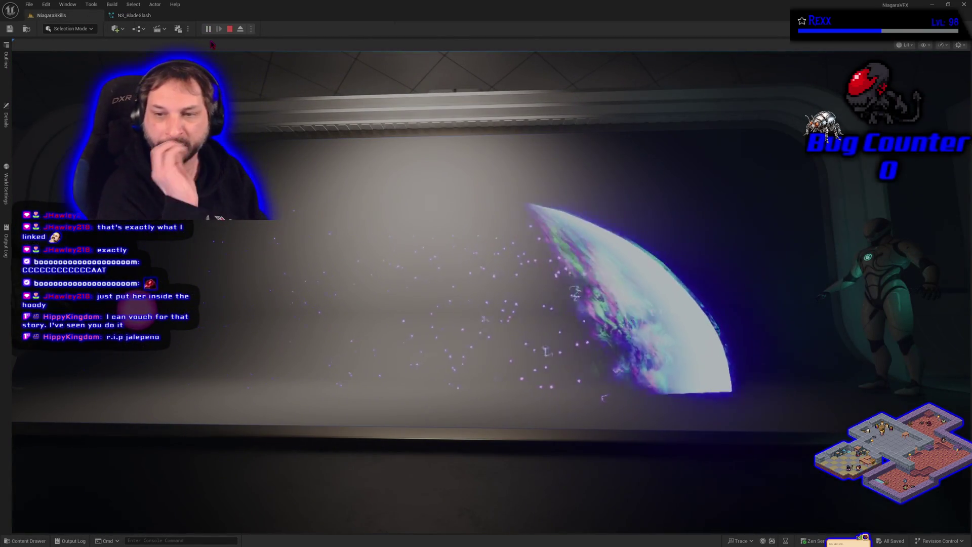
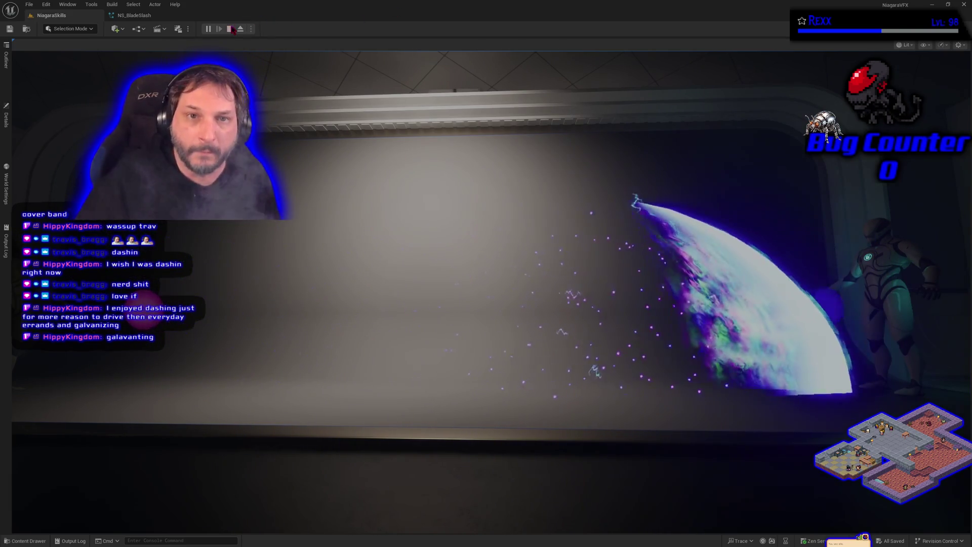
Step: End the Play-In-Editor session so the level returns to editing mode
{"action": "left_click", "coordinate": [230, 28]}
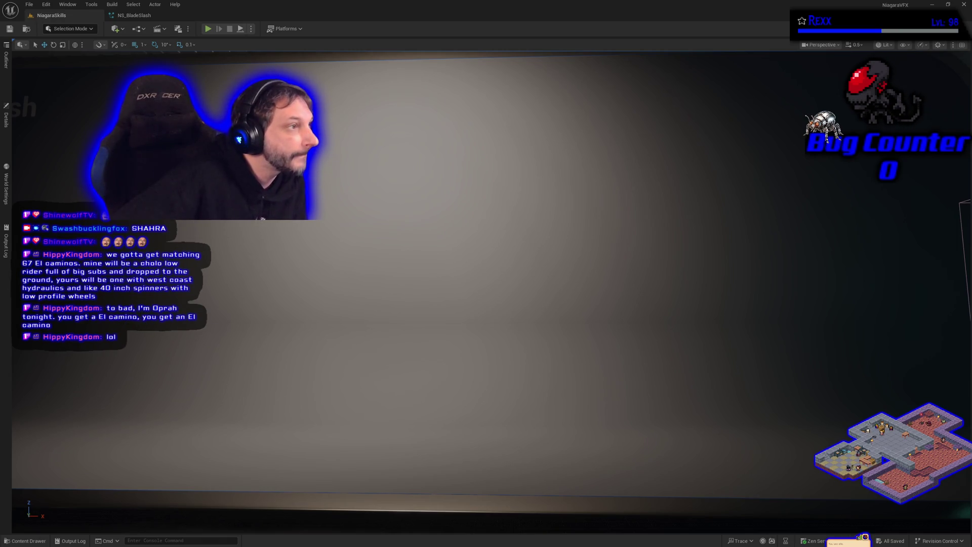
Step: Move the YouTube Music window playing 'A Work of Art' aside, minimize it, then restore it in front of the editor, shifted slightly up and right
{"action": "mouse_move", "coordinate": [0, 121]}
{"action": "left_mouse_down"}
{"action": "mouse_move", "coordinate": [712, 65]}
{"action": "mouse_move", "coordinate": [546, 50]}
{"action": "left_mouse_up"}
{"action": "left_click", "coordinate": [687, 50]}
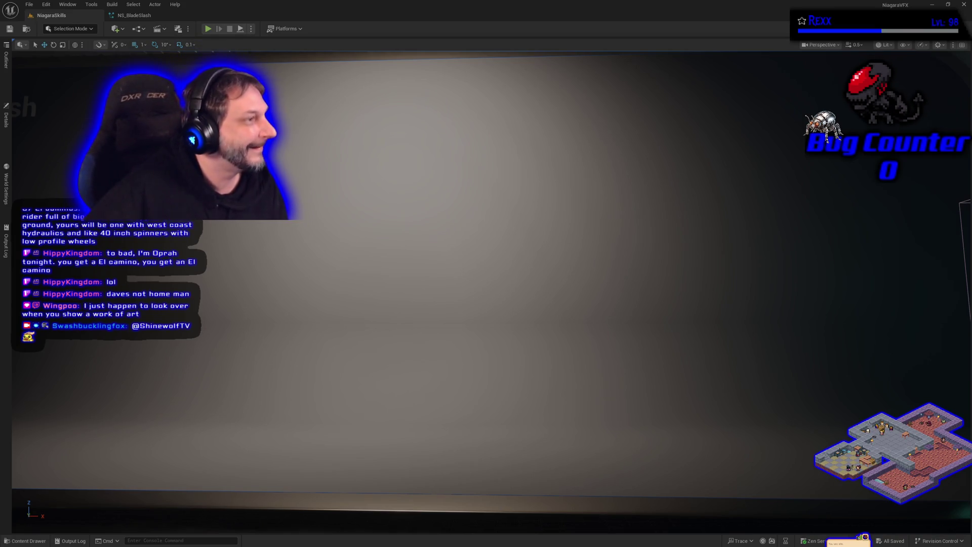
{"action": "key", "text": "alt+Tab"}
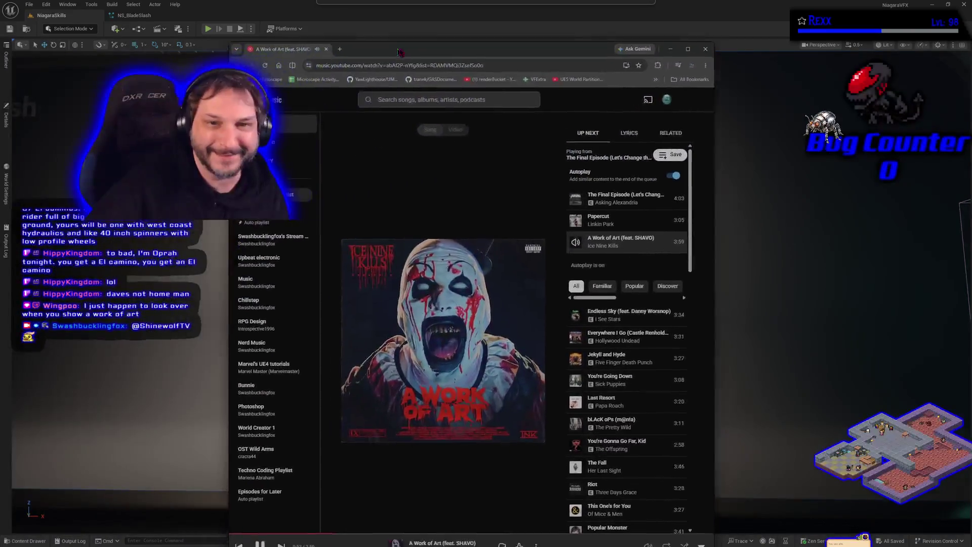
{"action": "left_click_drag", "start_coordinate": [433, 51], "coordinate": [439, 40]}
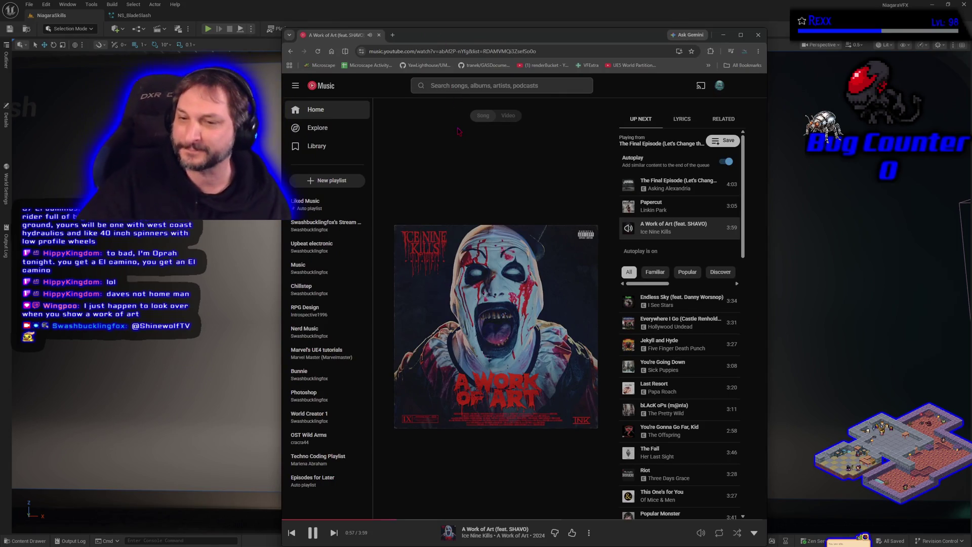